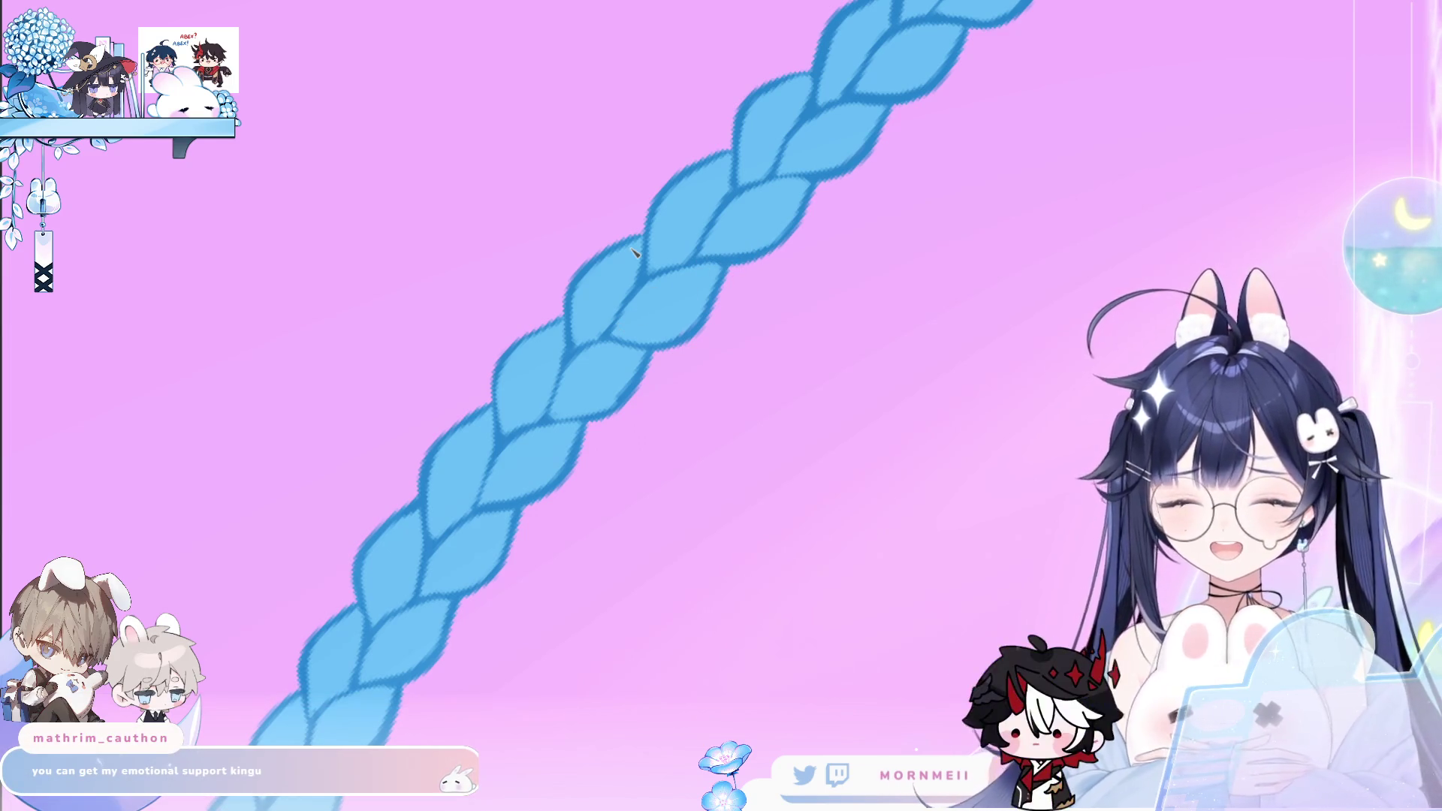
Tilt the canvas view so the blue braid lies at a shallower angle
left_click_drag(634, 254, 607, 371)
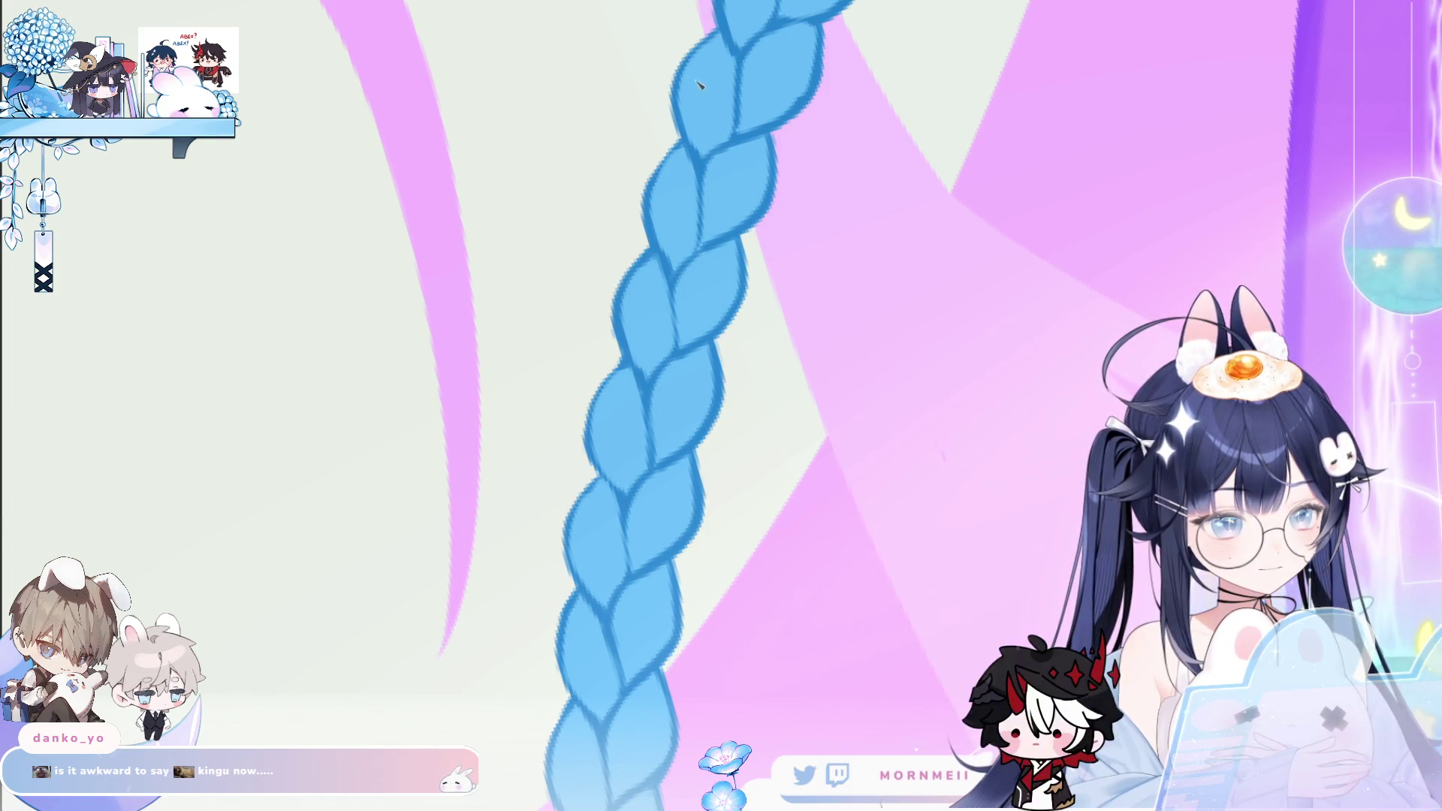
key("-")
key("-")
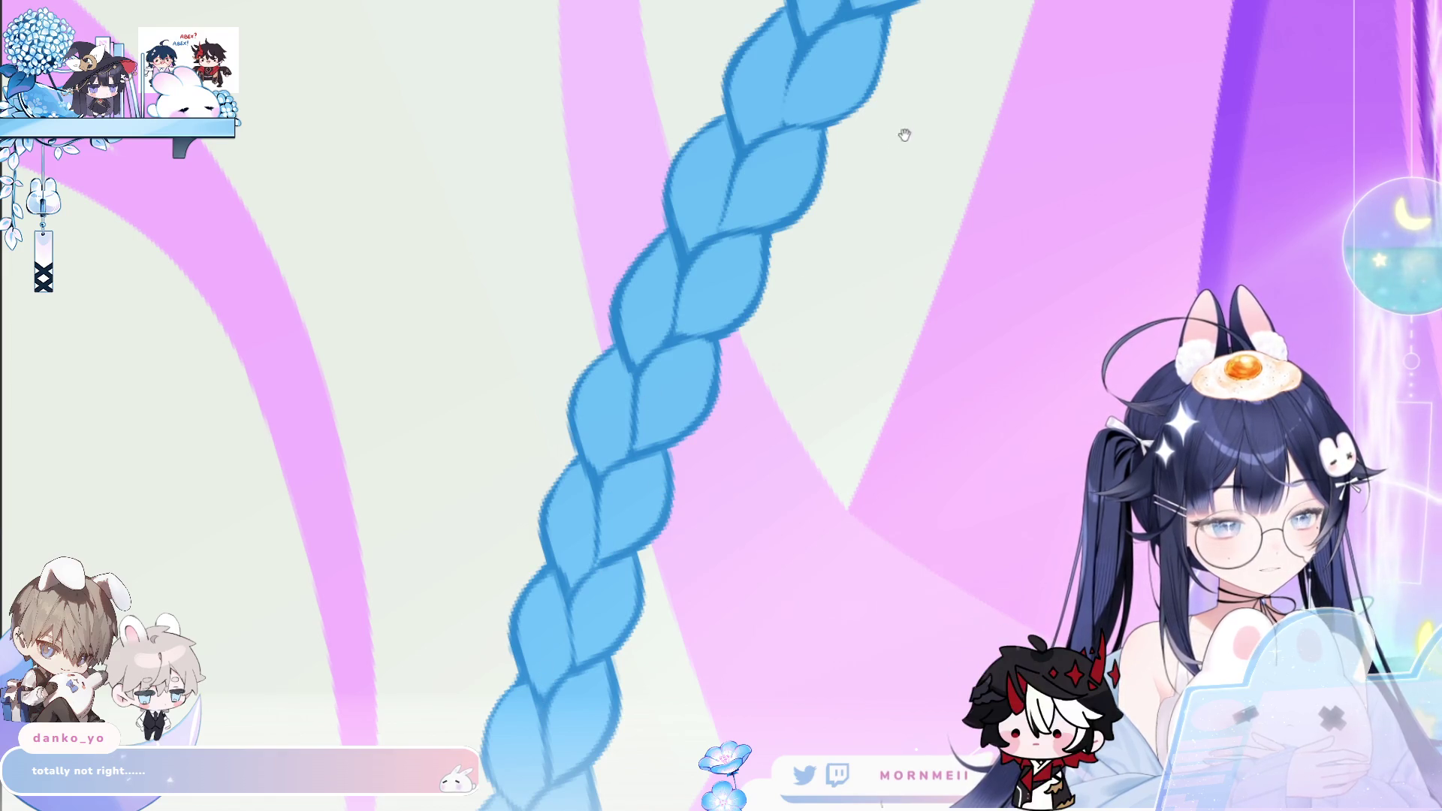
Rotate and pan the view down the braid toward where it meets the purple hair
left_click_drag(904, 135, 661, 550)
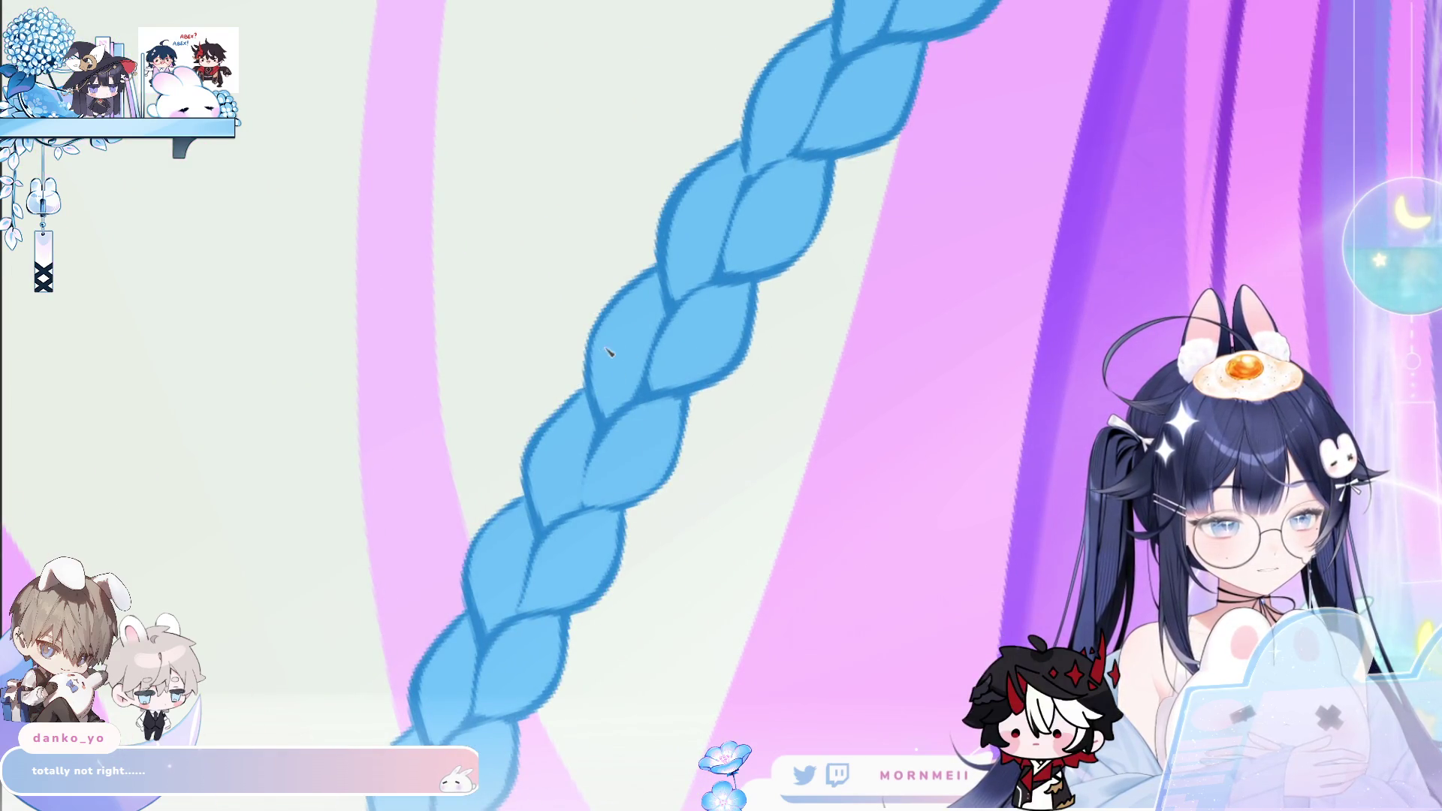
left_click_drag(609, 353, 616, 284)
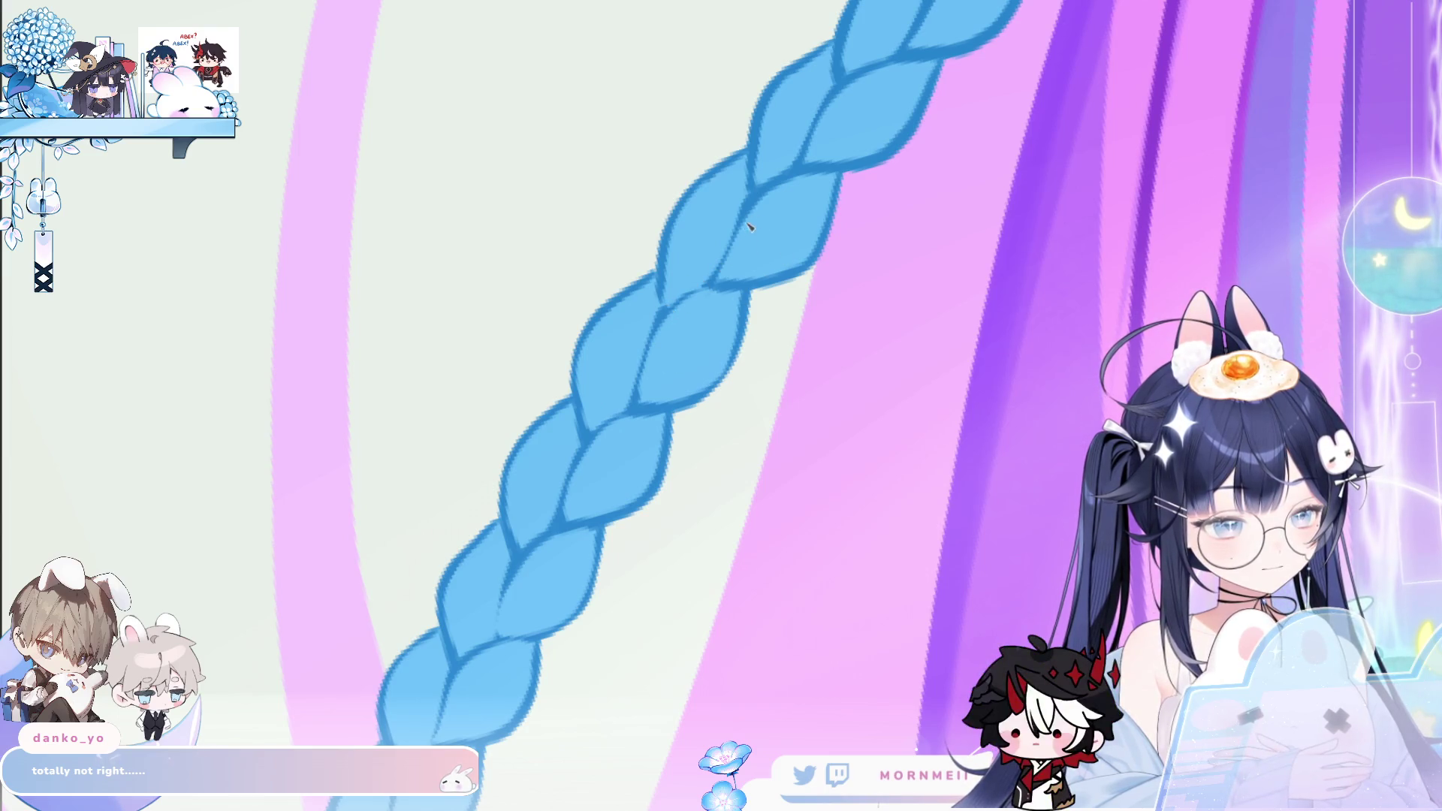
left_click_drag(854, 177, 652, 287)
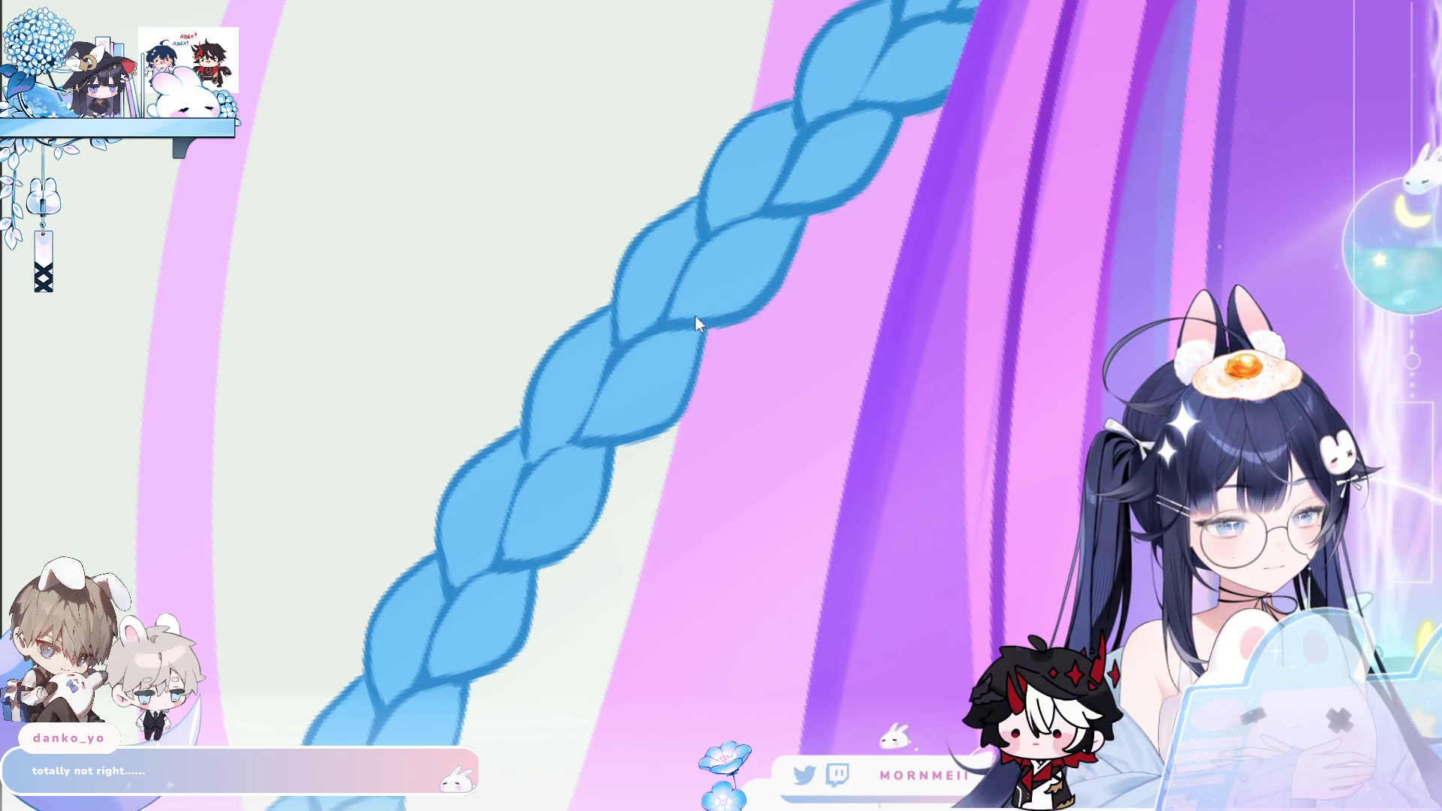
key("minus")
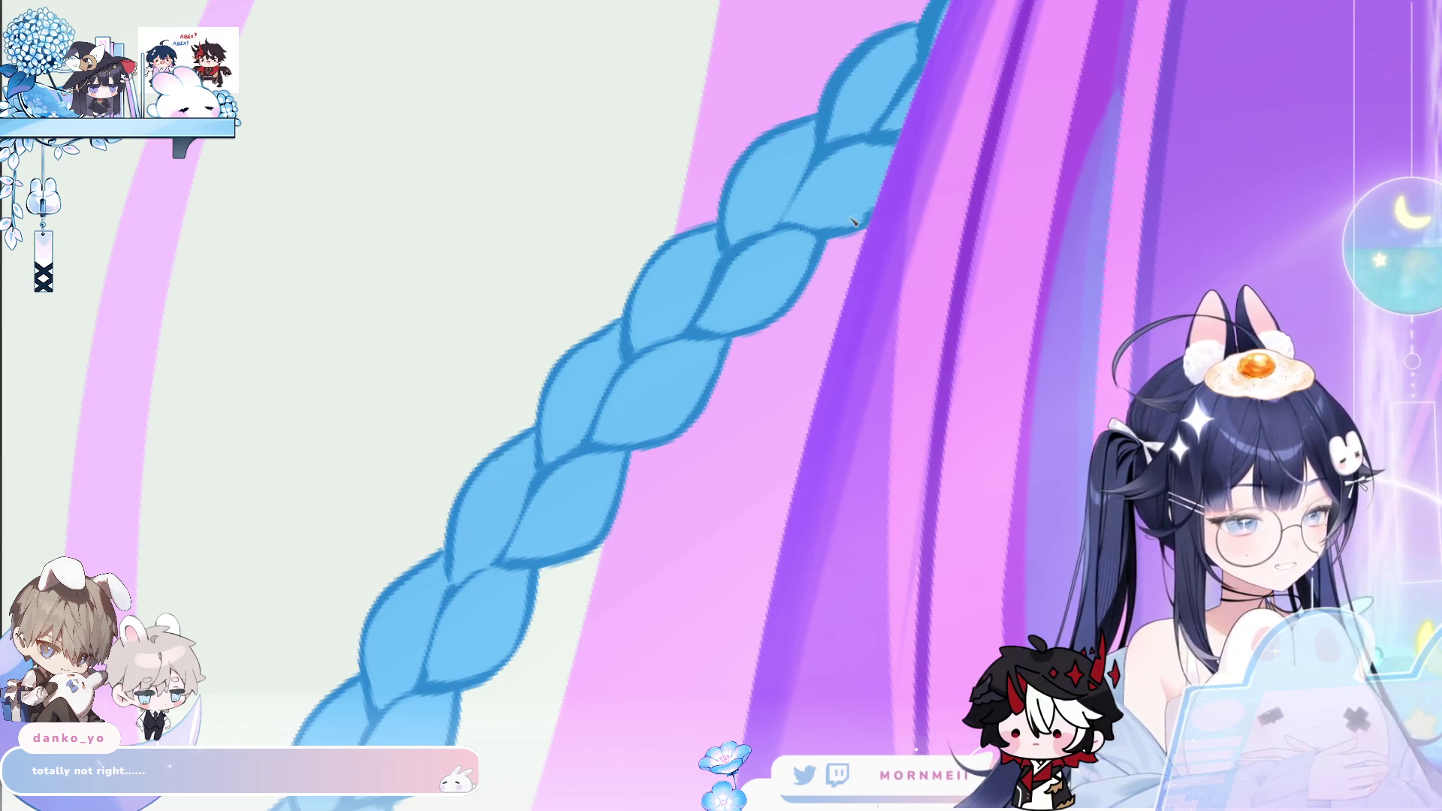
left_click_drag(852, 220, 795, 332)
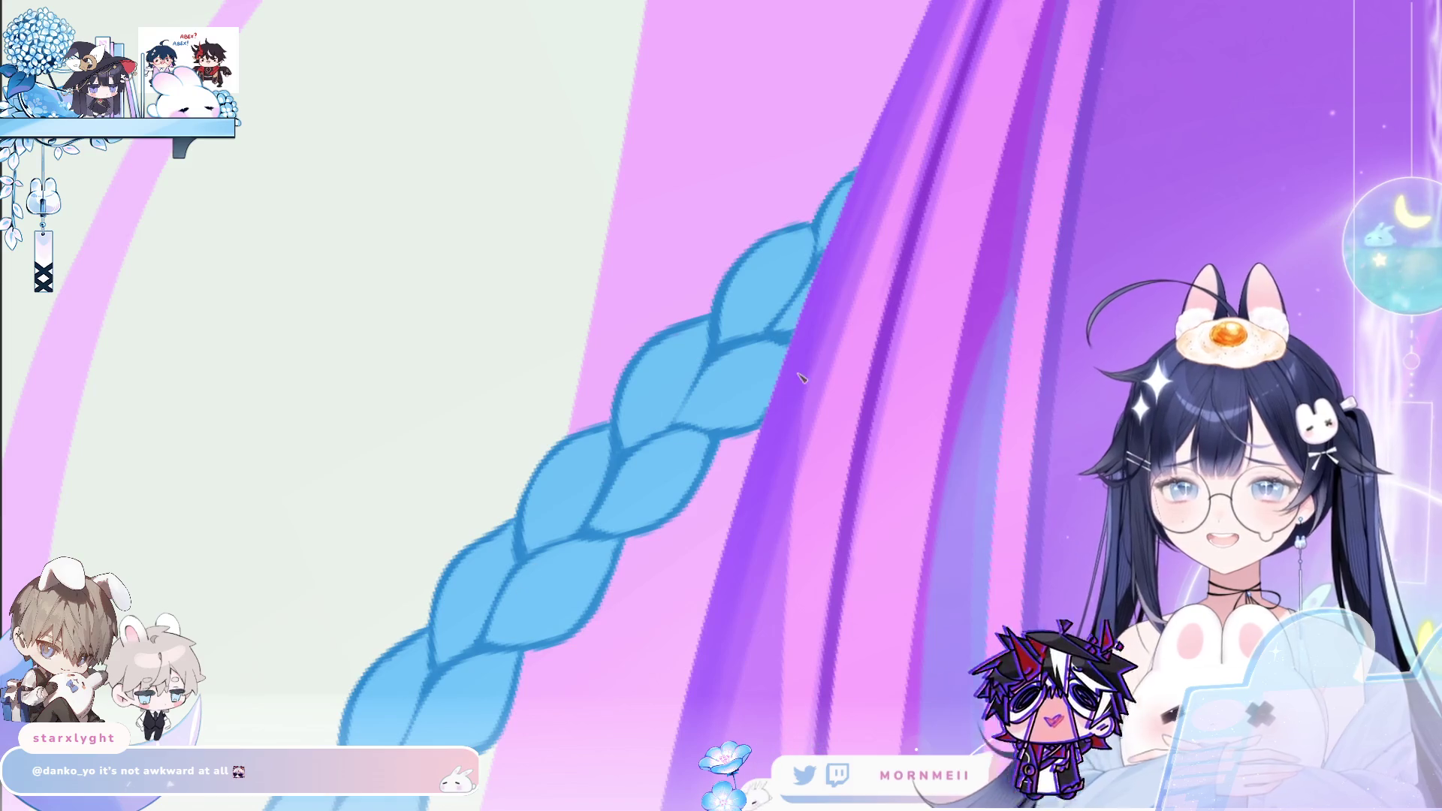
scroll(691, 426, "down", 3)
Zoom out over the whole pink hair, then zoom back in and pan along the braid
left_click_drag(955, 398, 729, 398)
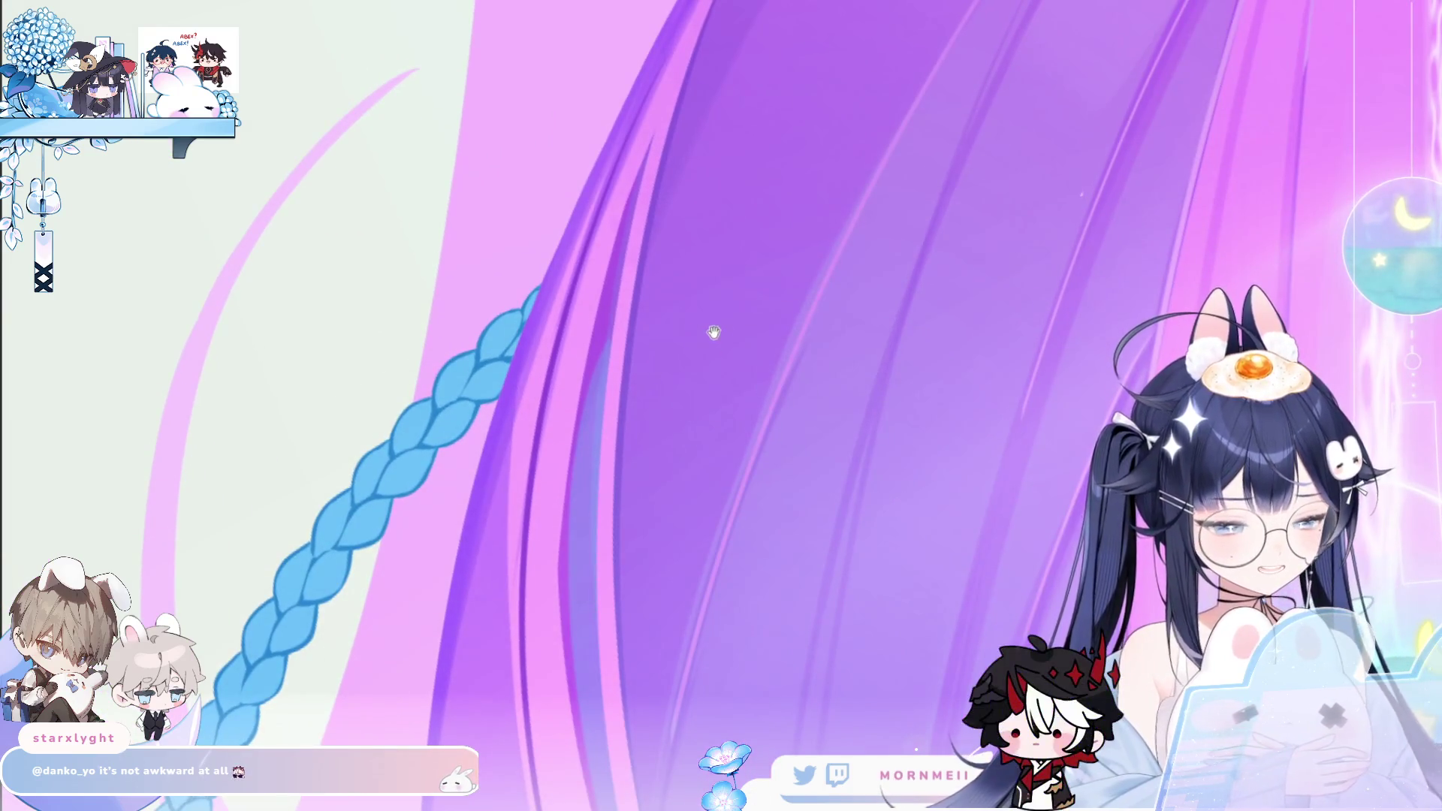
scroll(560, 318, "up", 4)
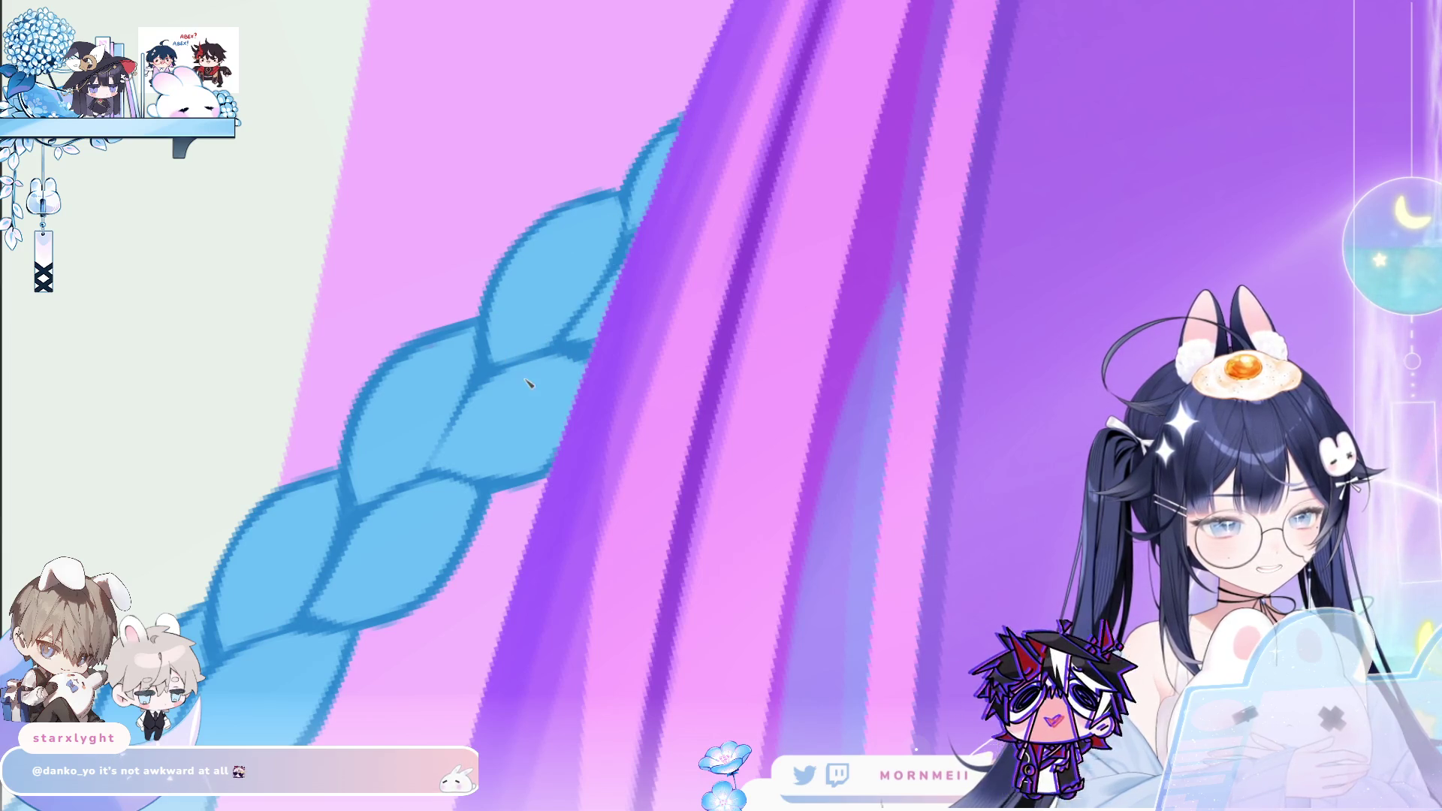
scroll(708, 599, "down", 5)
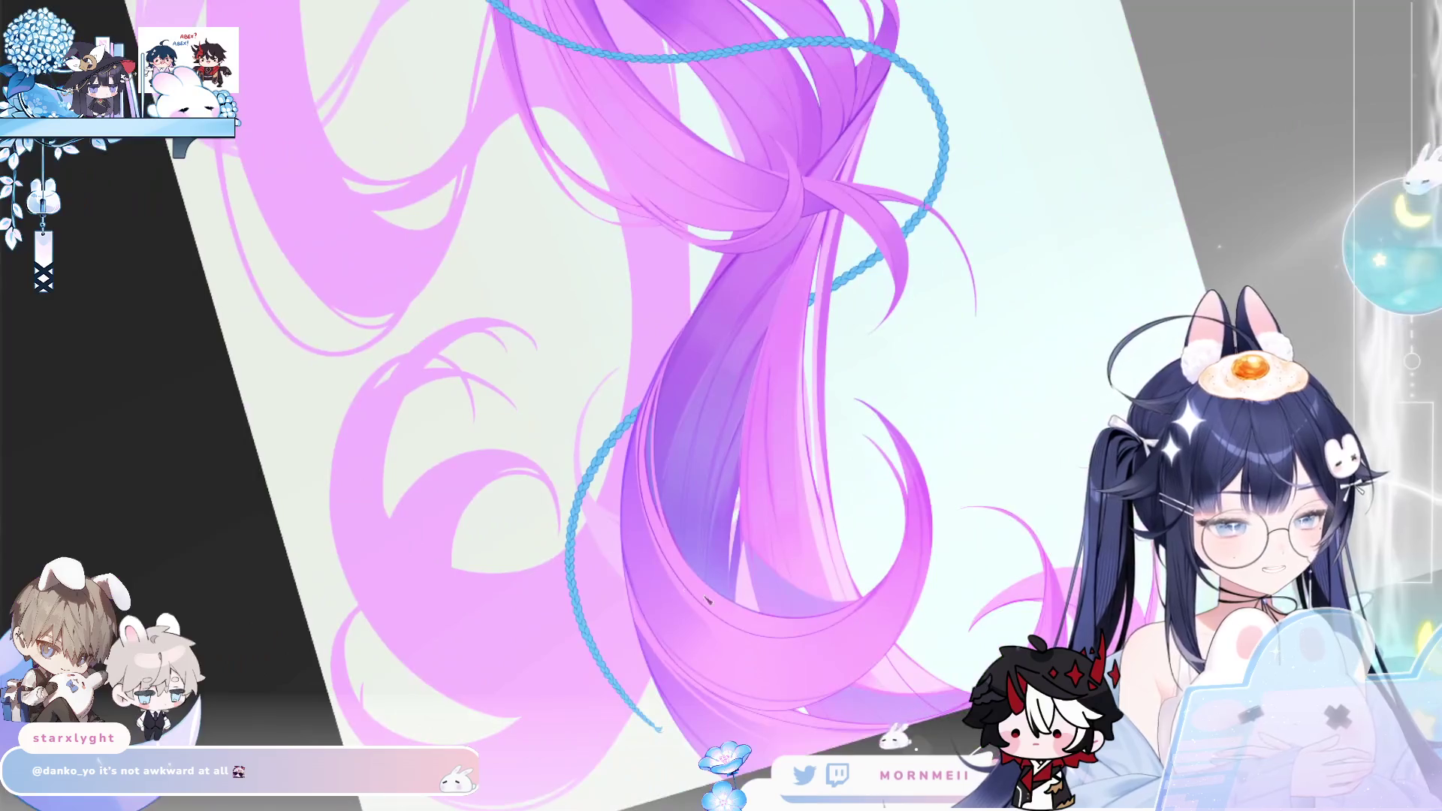
scroll(708, 600, "up", 6)
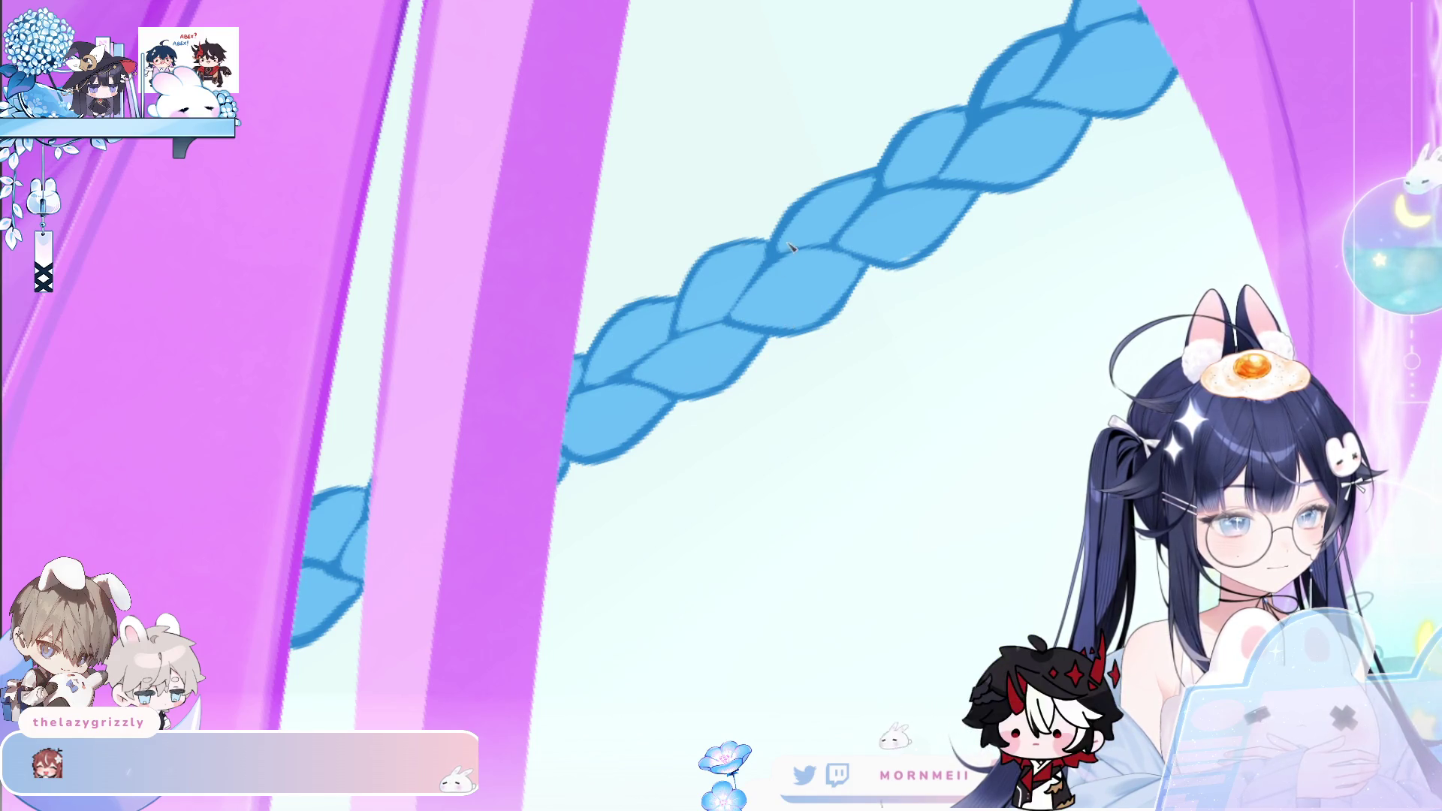
left_click_drag(780, 332, 744, 314)
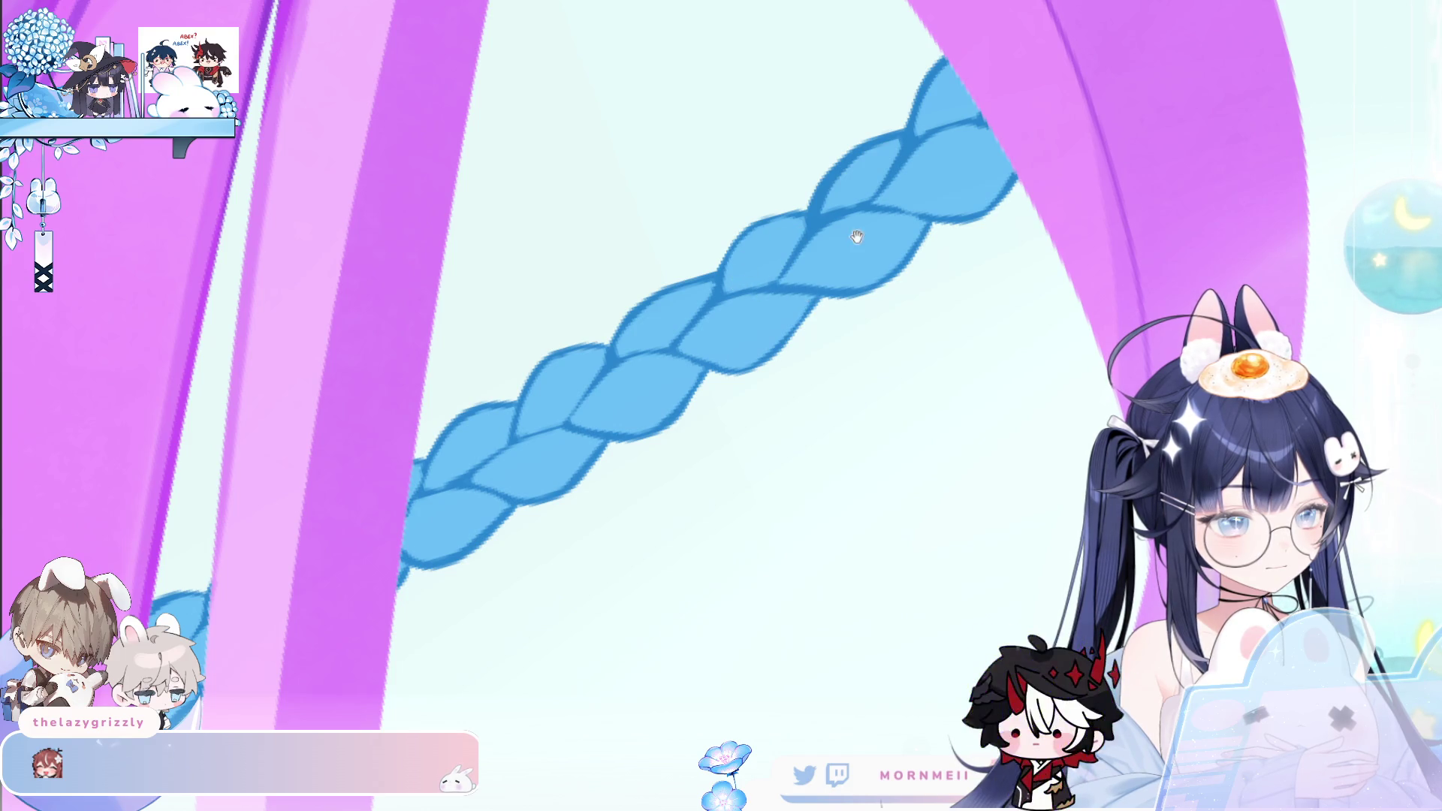
Follow the braid up across the pink strands and rotate until its crossing with the pink band shows
left_click_drag(856, 235, 733, 328)
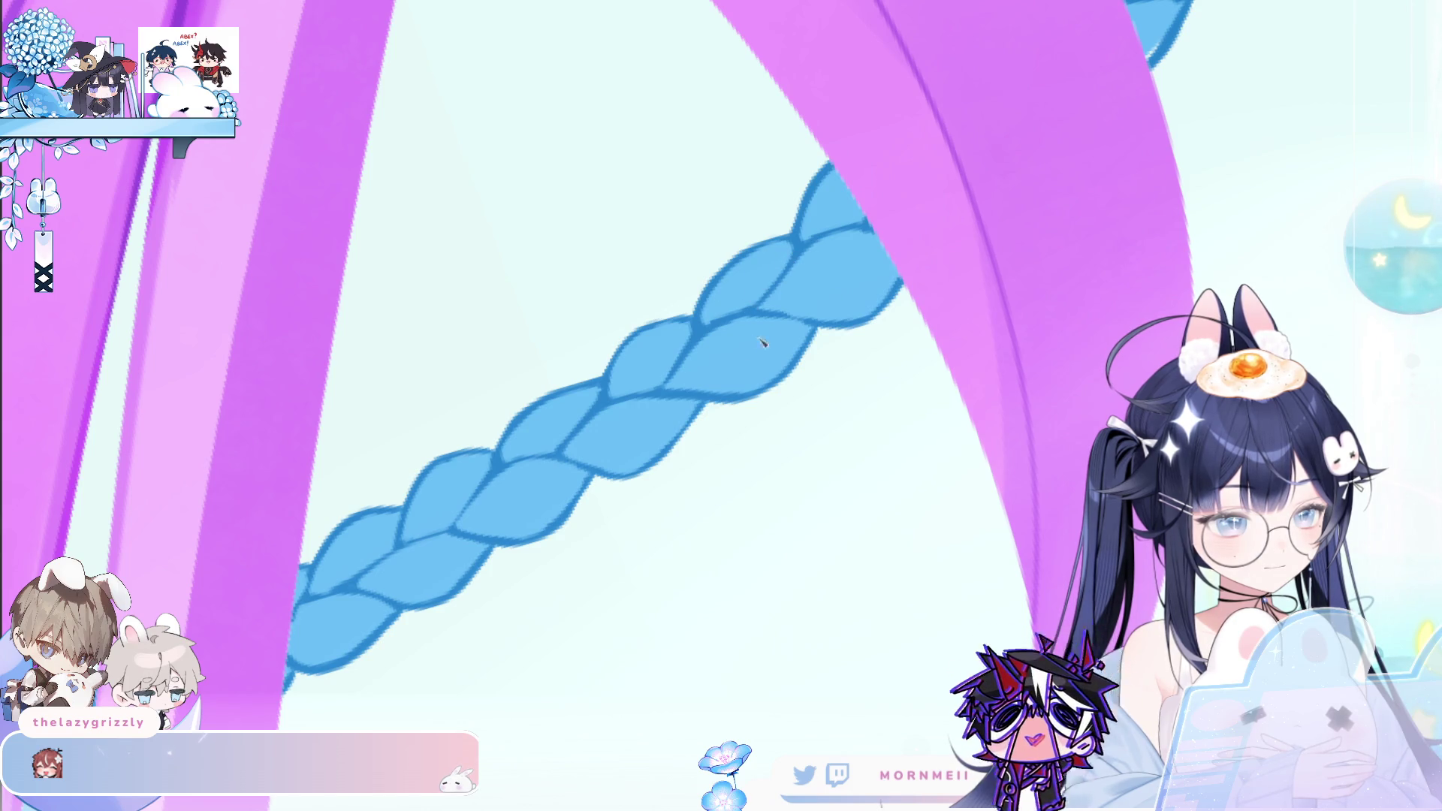
left_click_drag(794, 325, 503, 421)
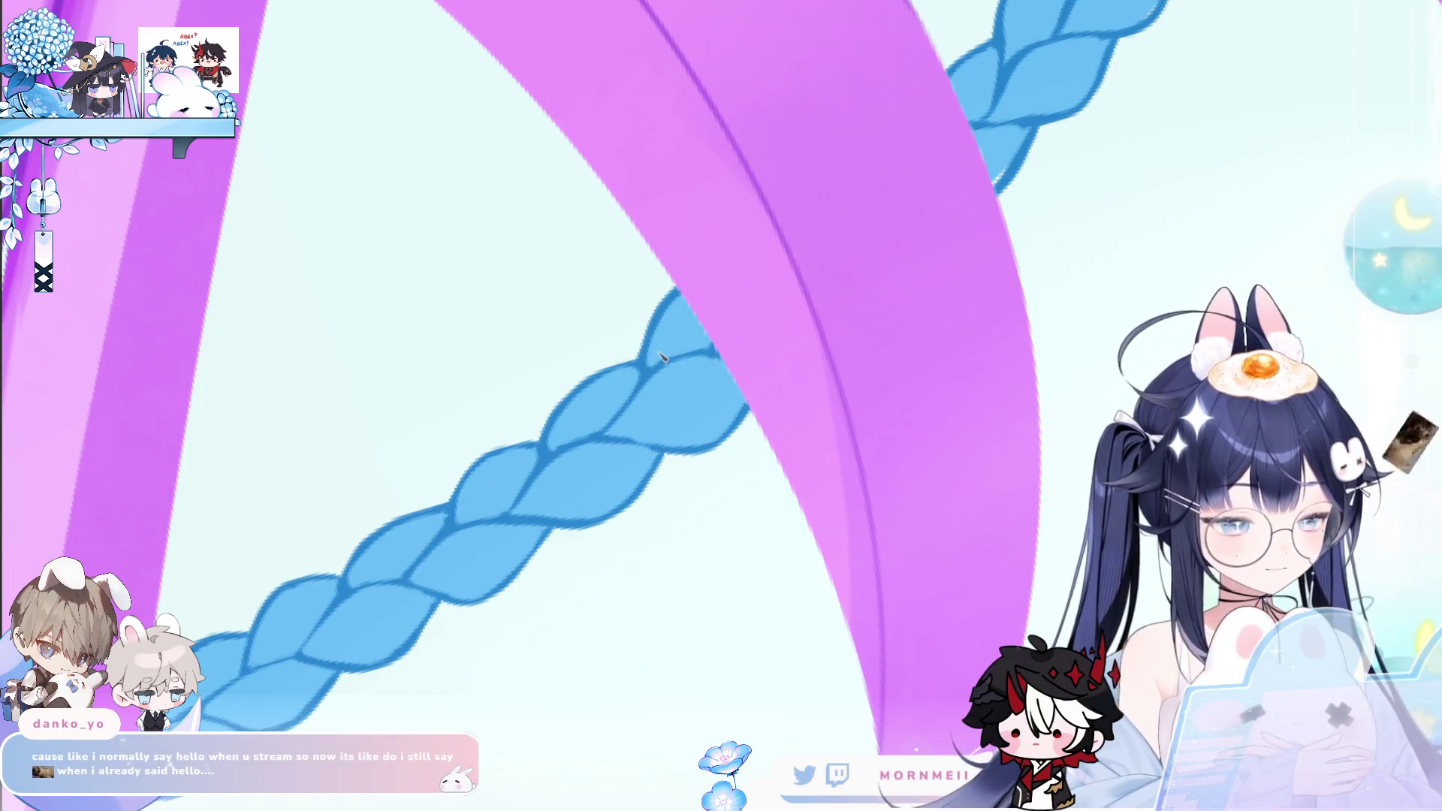
left_click_drag(769, 341, 582, 606)
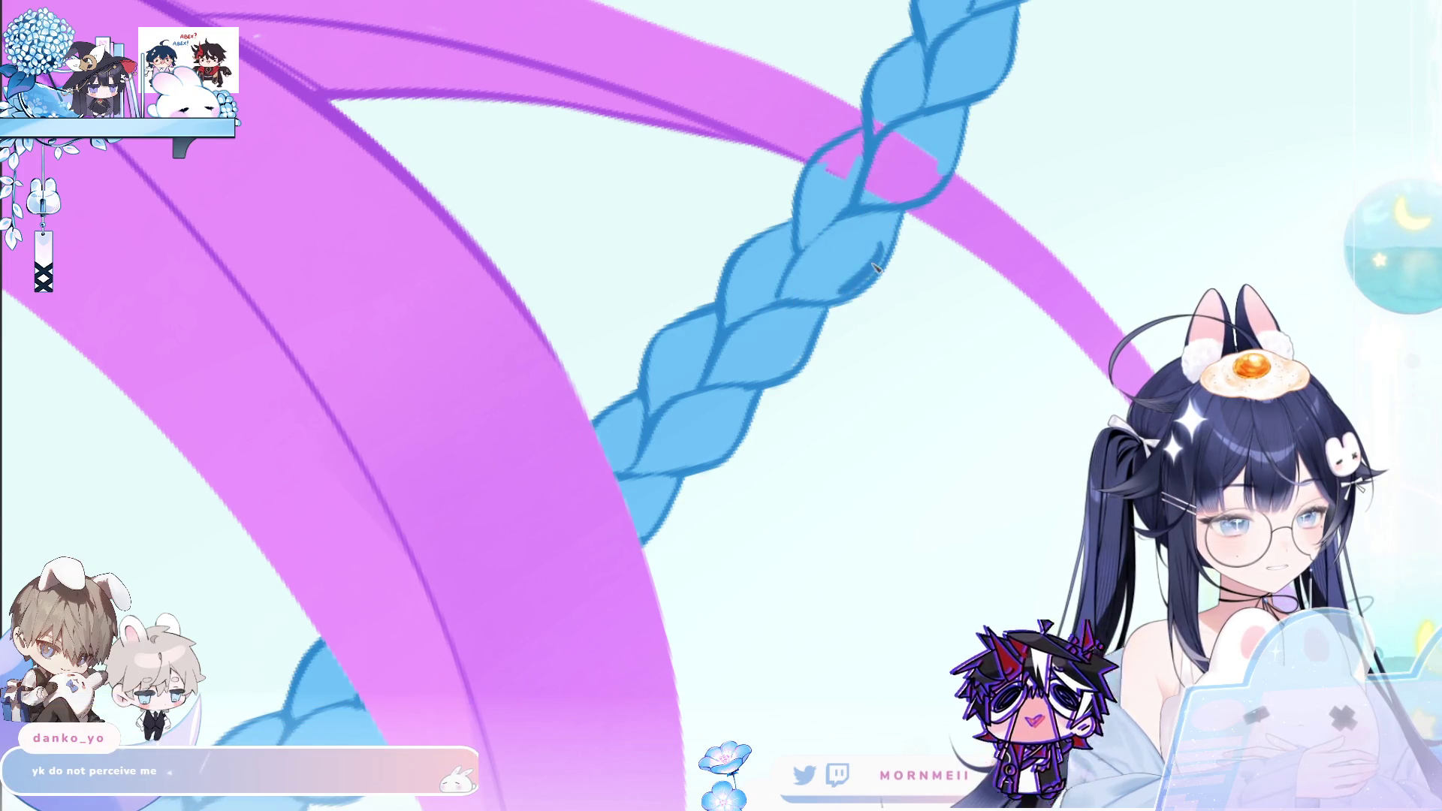
left_click_drag(892, 219, 781, 295)
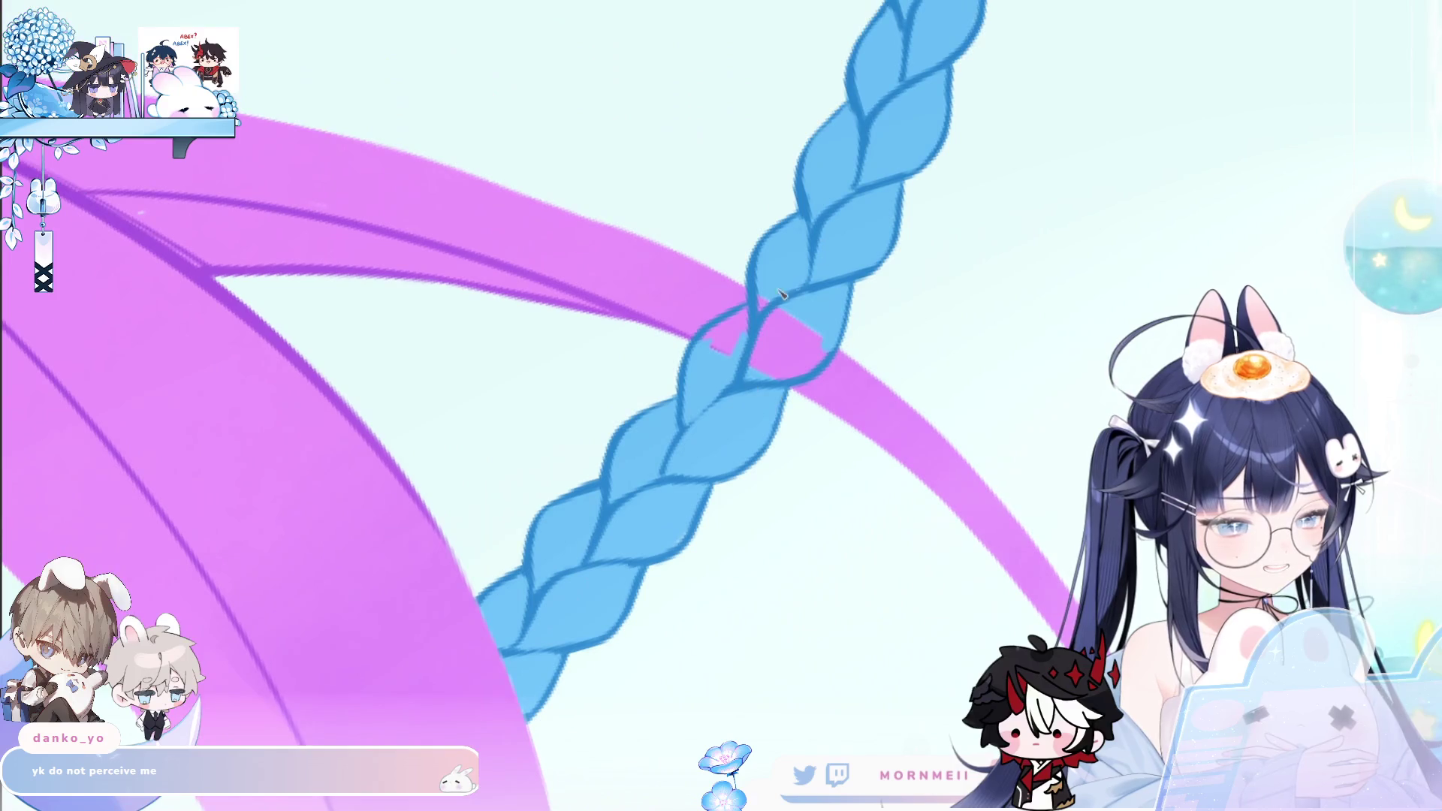
Mirror the view, select the pink band, and paint pink over the braid inside it
key("h")
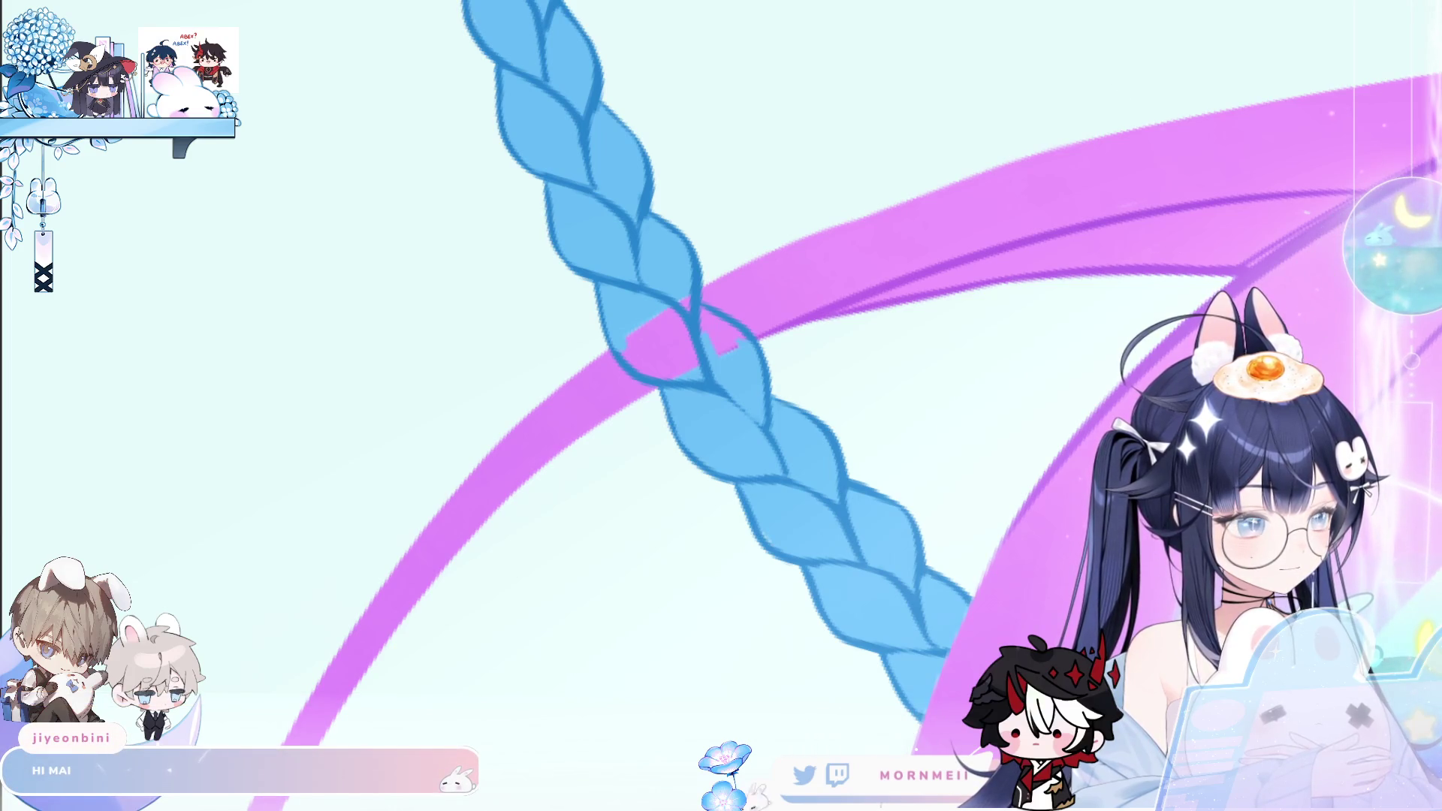
left_click(976, 195)
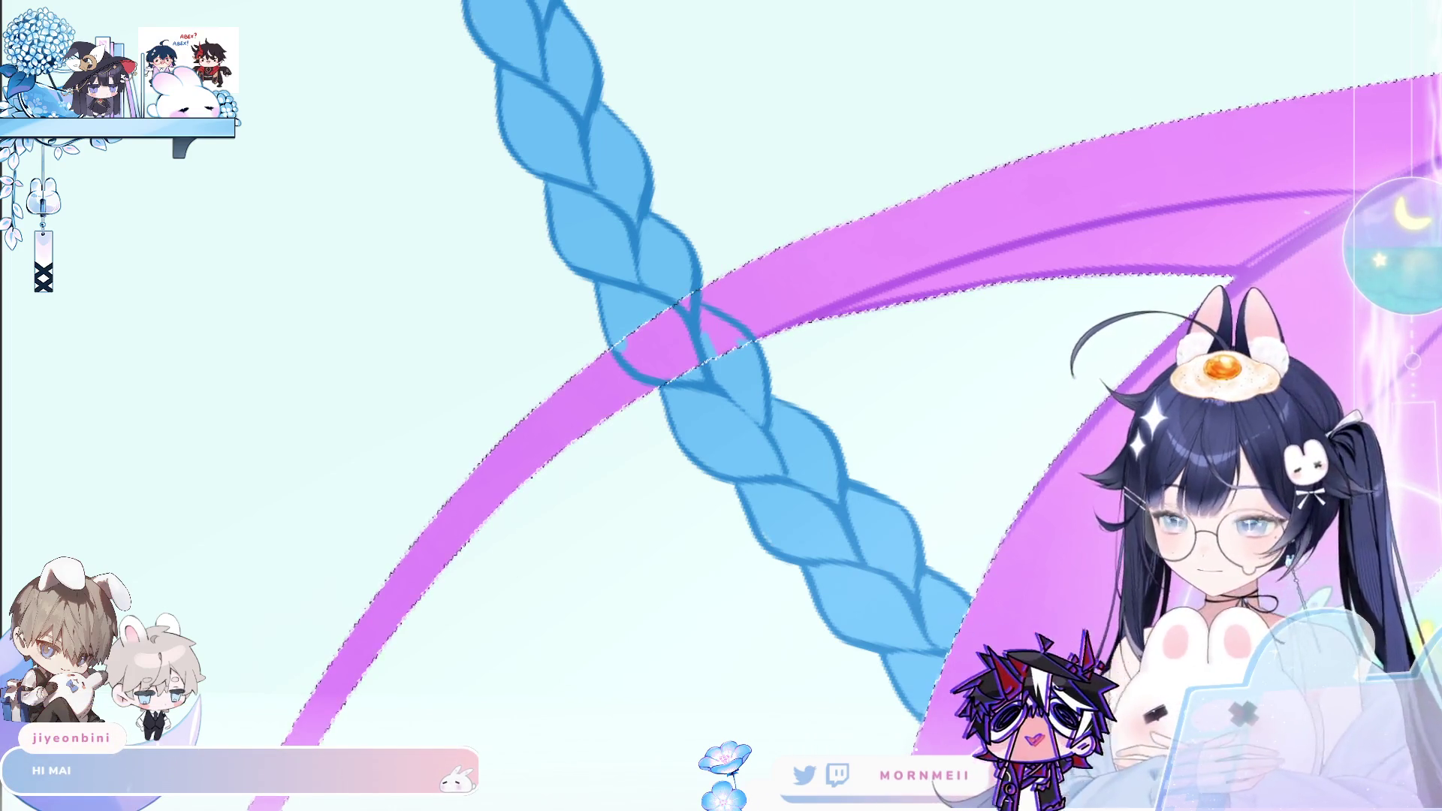
left_click_drag(845, 450, 676, 450)
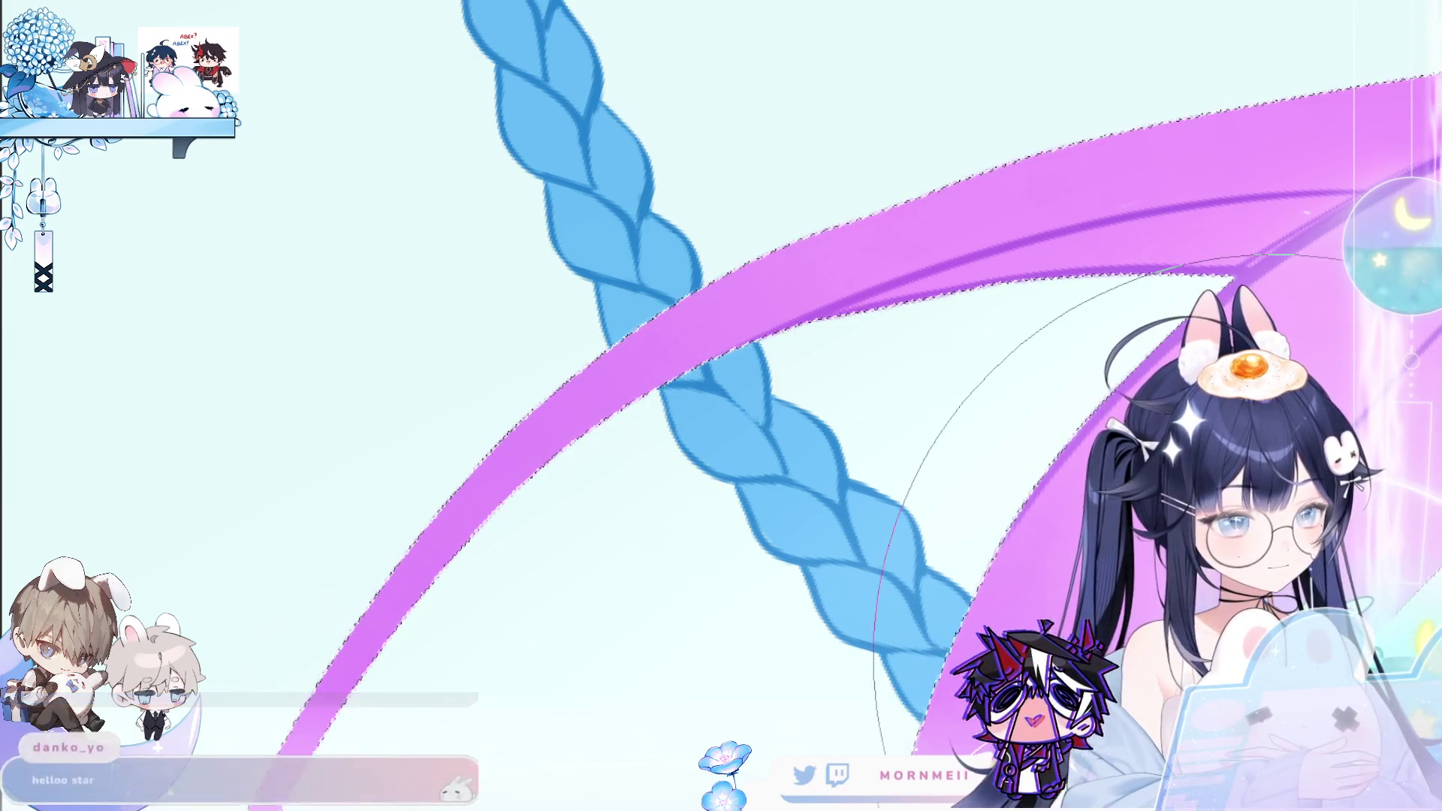
key("ctrl+d")
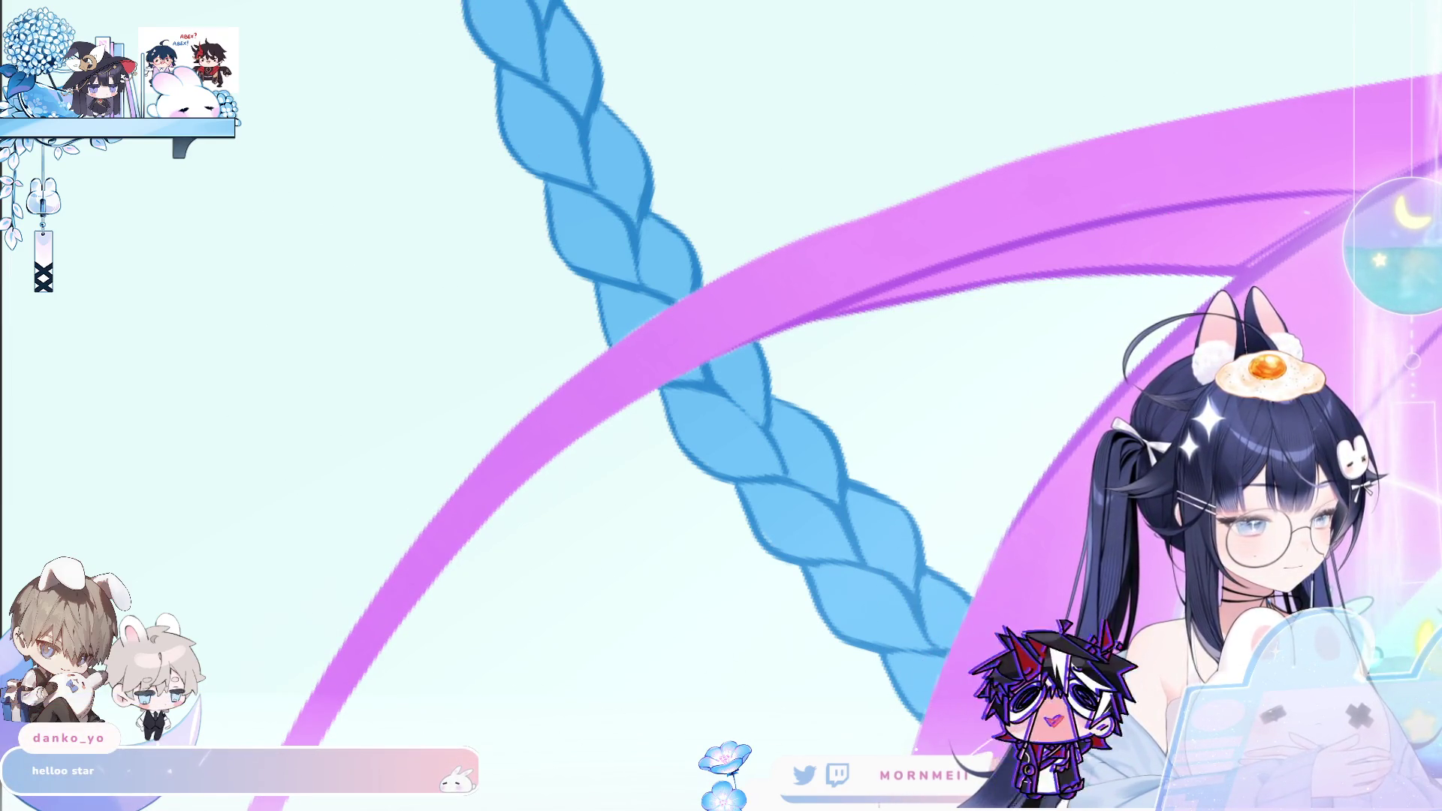
Rotate the view along the braid to check the repainted crossing
mouse_move(857, 439)
left_mouse_down()
mouse_move(782, 425)
mouse_move(627, 458)
left_mouse_up()
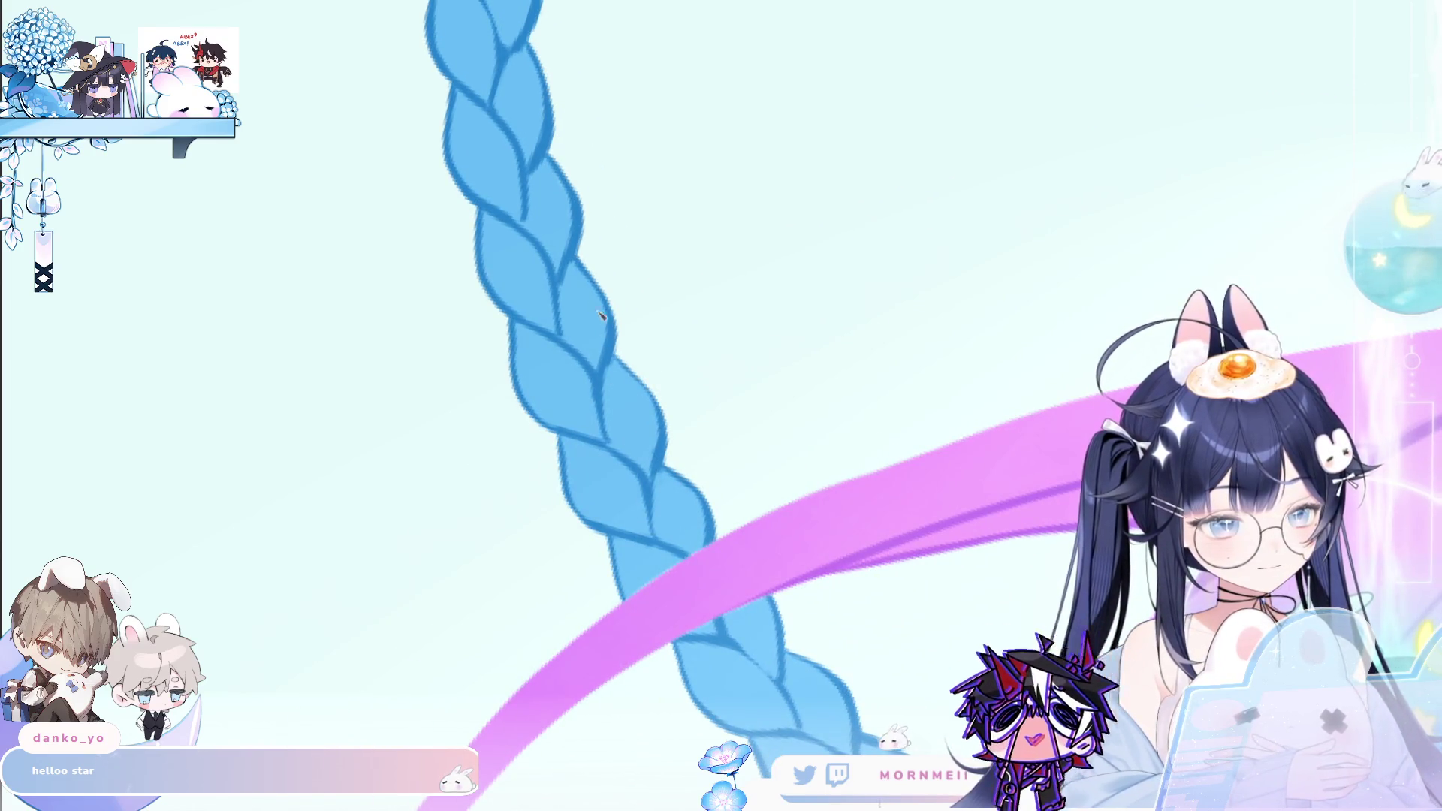
key("ctrl+z")
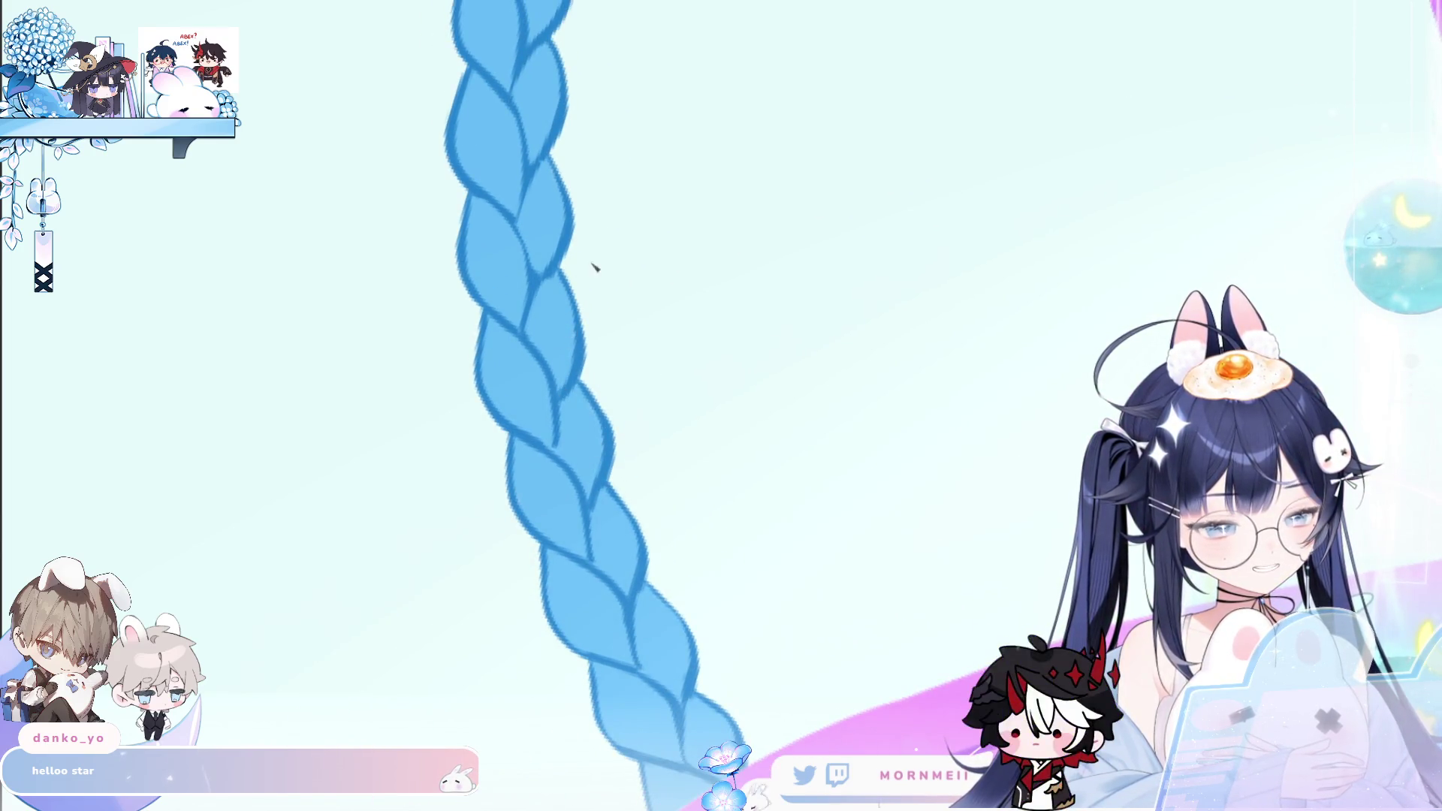
left_click_drag(593, 267, 652, 512)
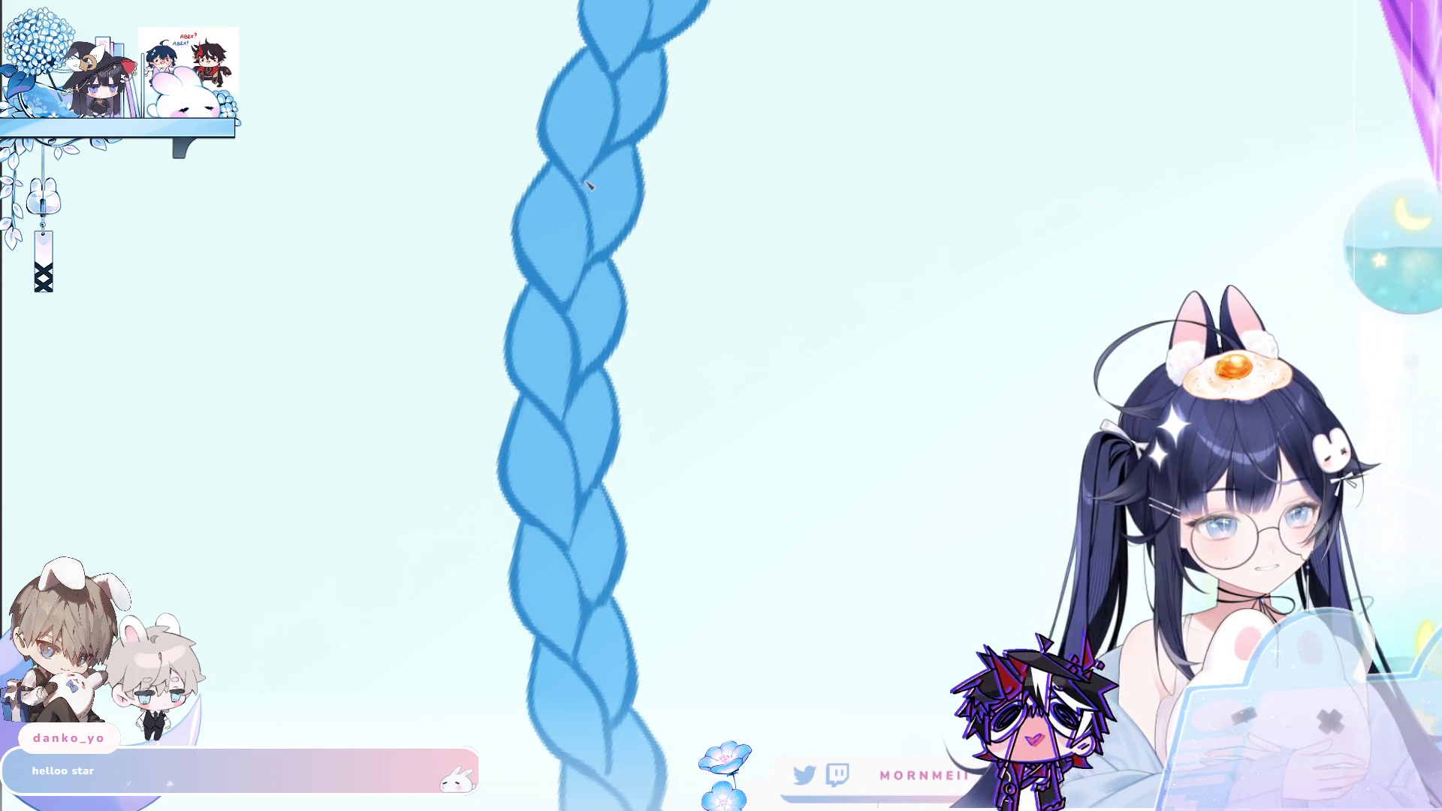
left_click_drag(674, 98, 527, 251)
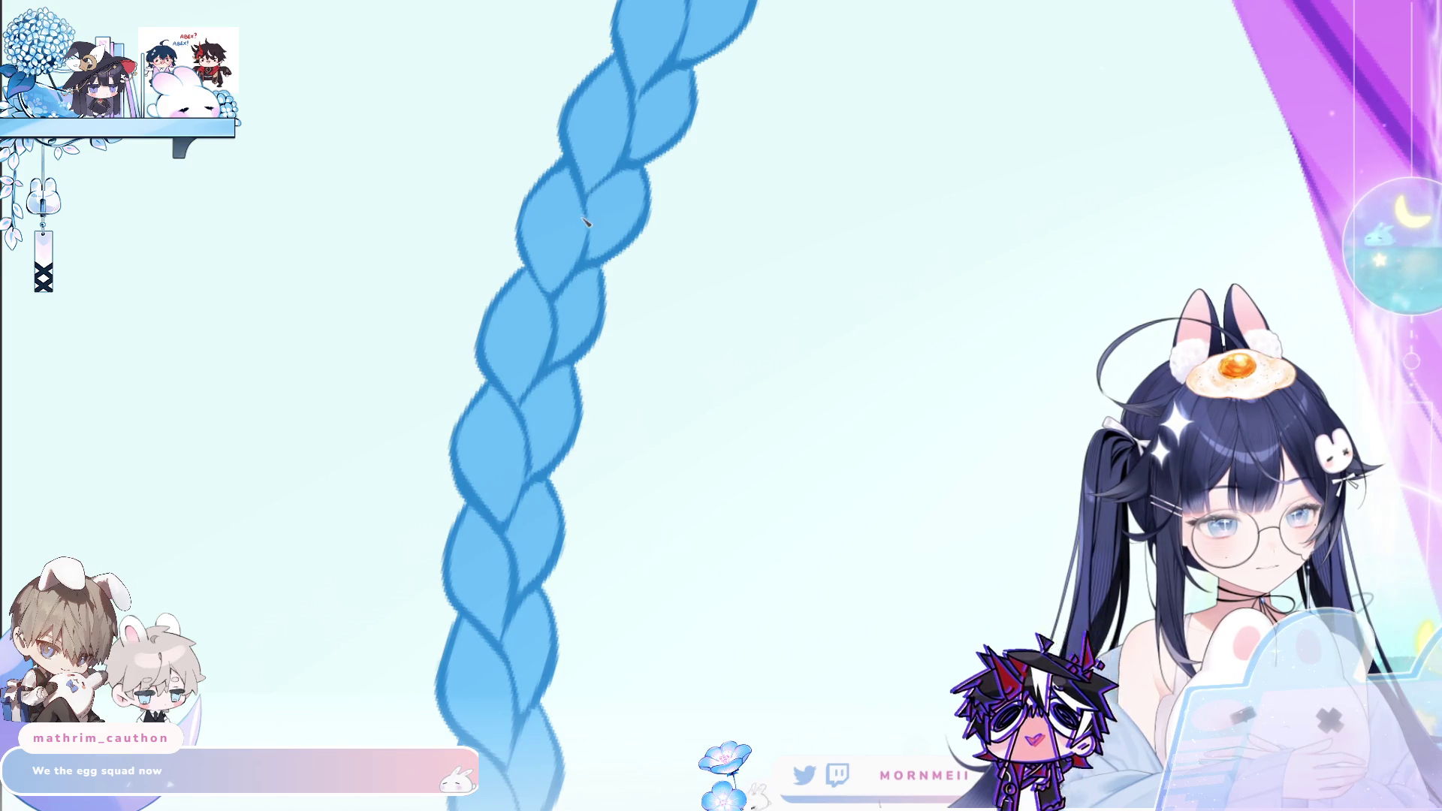
left_click_drag(591, 259, 582, 214)
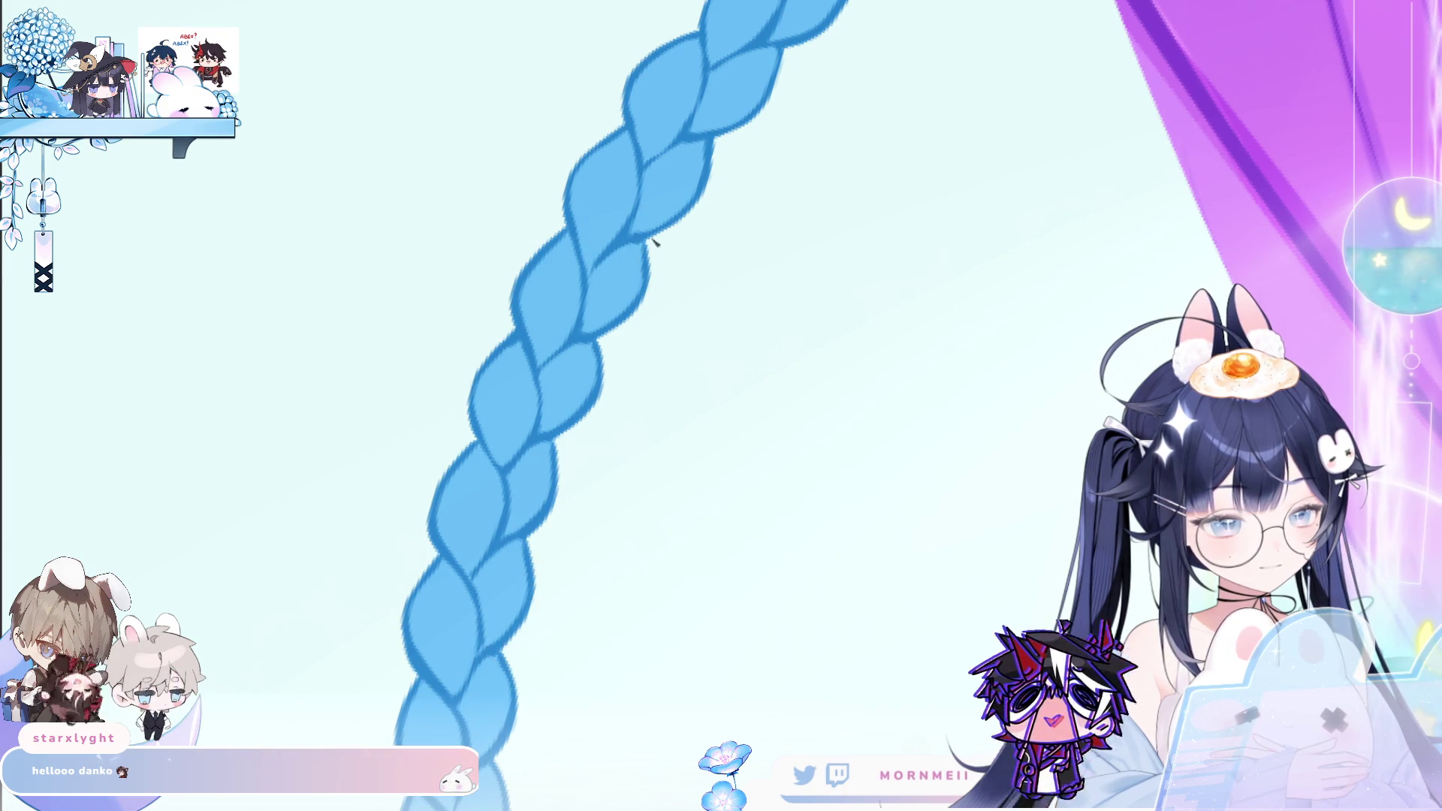
left_click_drag(660, 225, 755, 106)
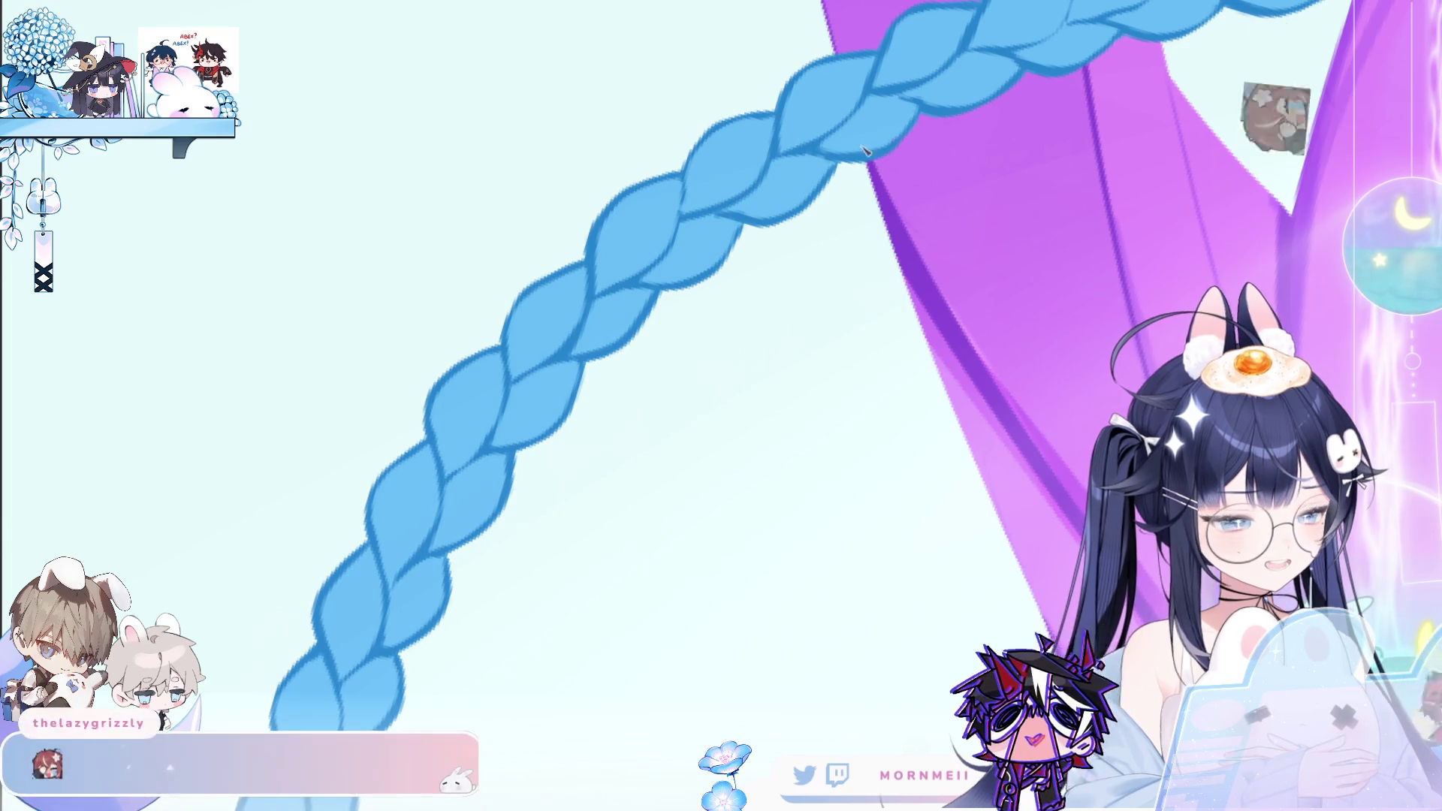
Pan, zoom out and rotate until the braid runs vertically across the purple hair
mouse_move(845, 90)
left_mouse_down()
mouse_move(796, 173)
mouse_move(706, 239)
left_mouse_up()
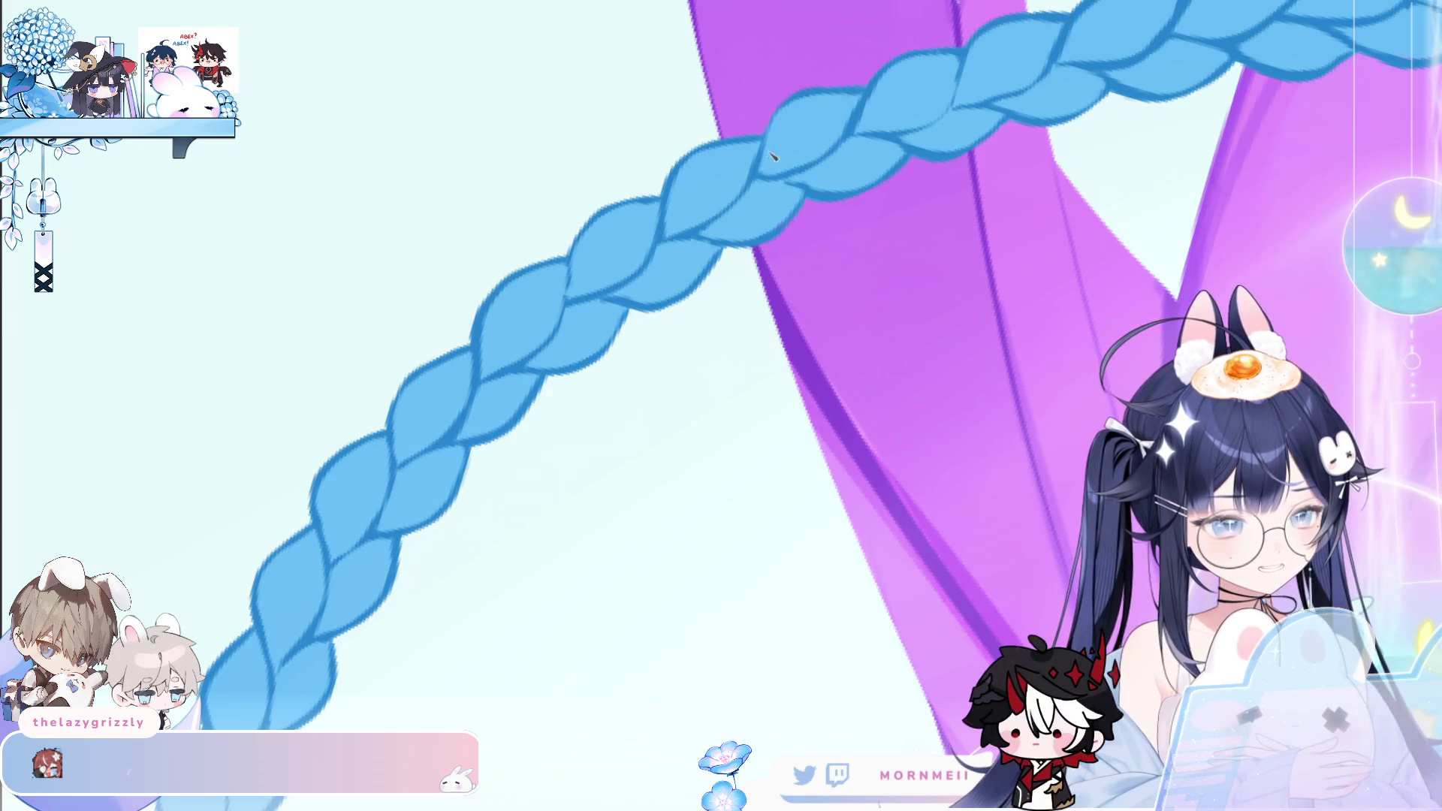
scroll(925, 124, "down", 2)
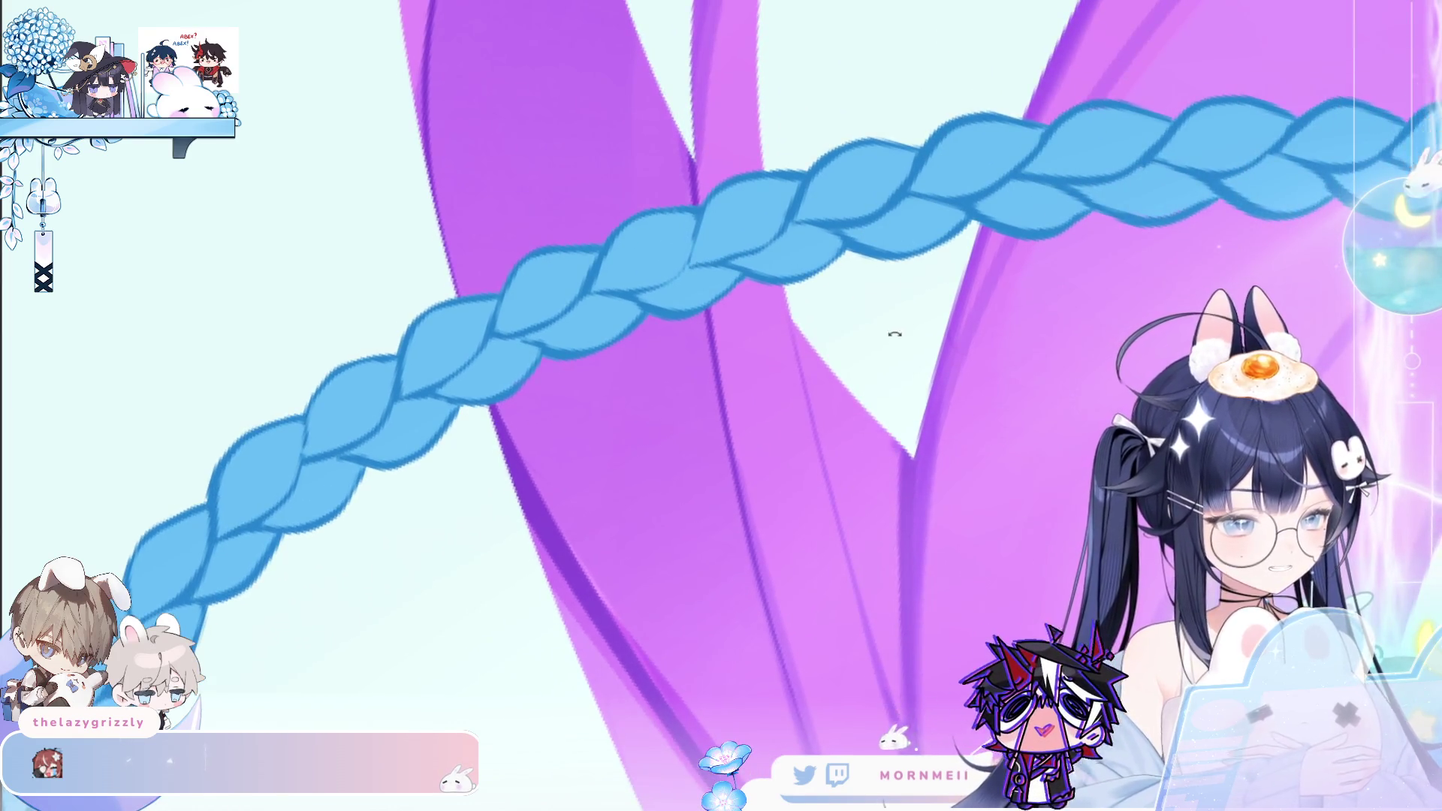
mouse_move(892, 332)
left_mouse_down()
mouse_move(699, 274)
mouse_move(635, 293)
left_mouse_up()
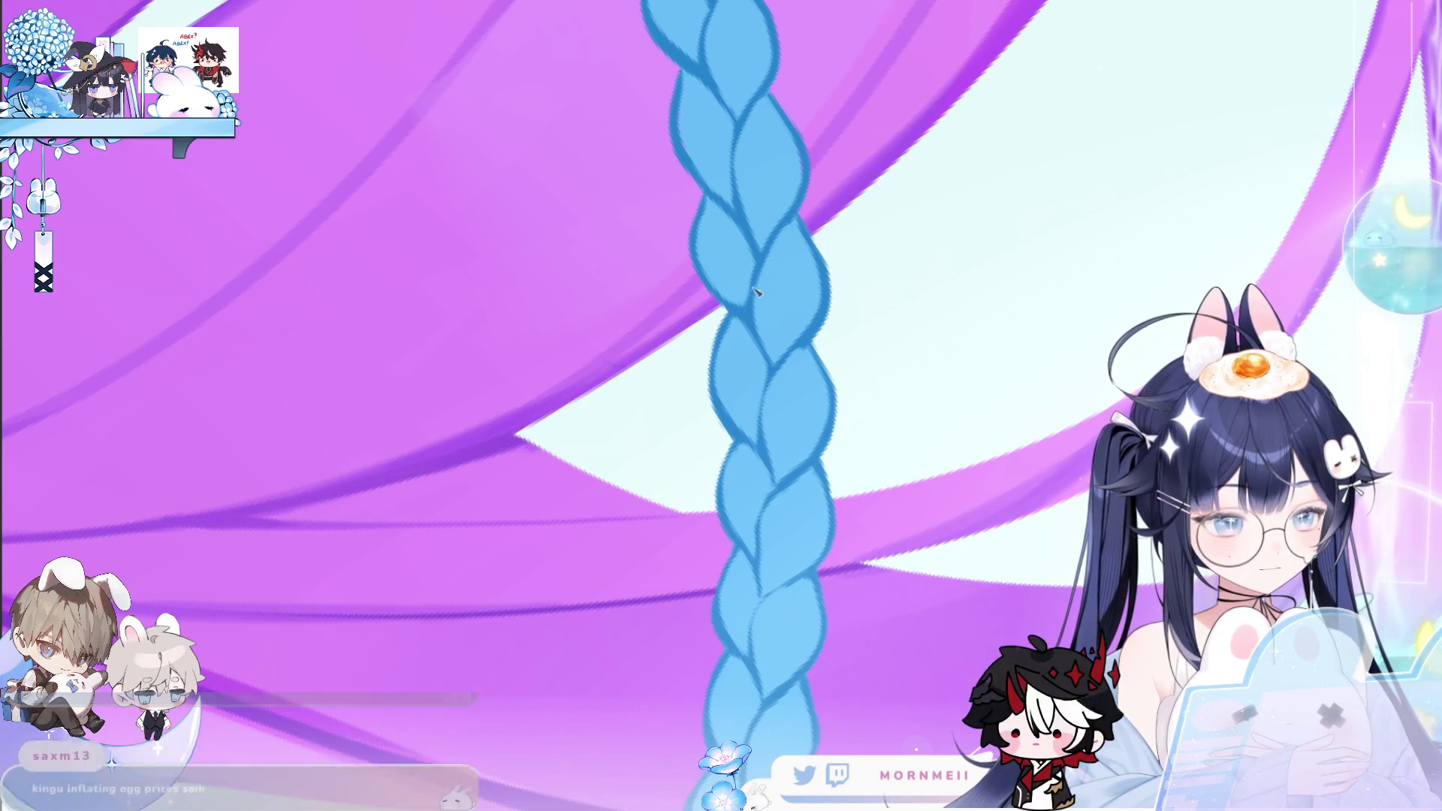
left_click_drag(789, 243, 607, 287)
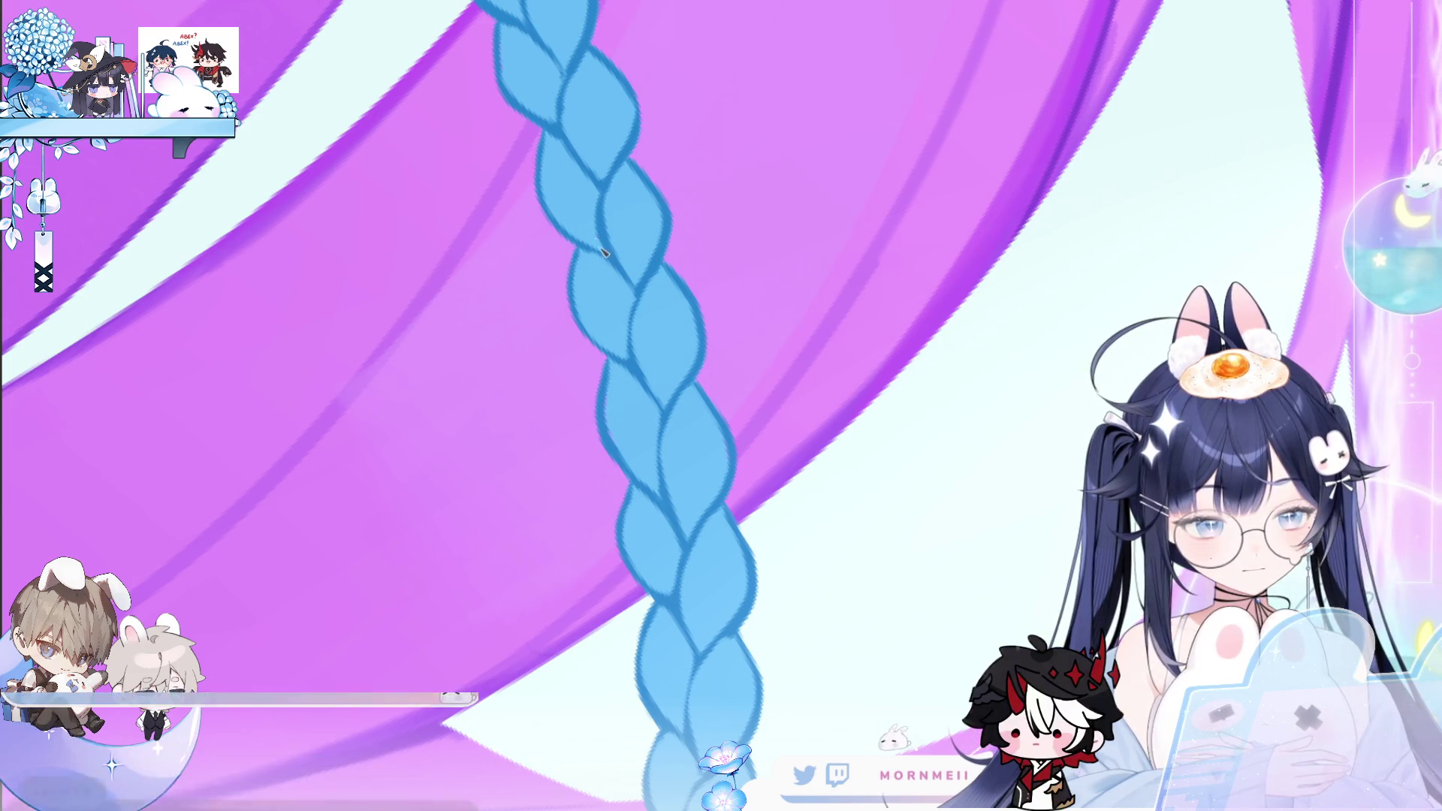
mouse_move(605, 254)
left_mouse_down()
mouse_move(692, 335)
mouse_move(611, 318)
left_mouse_up()
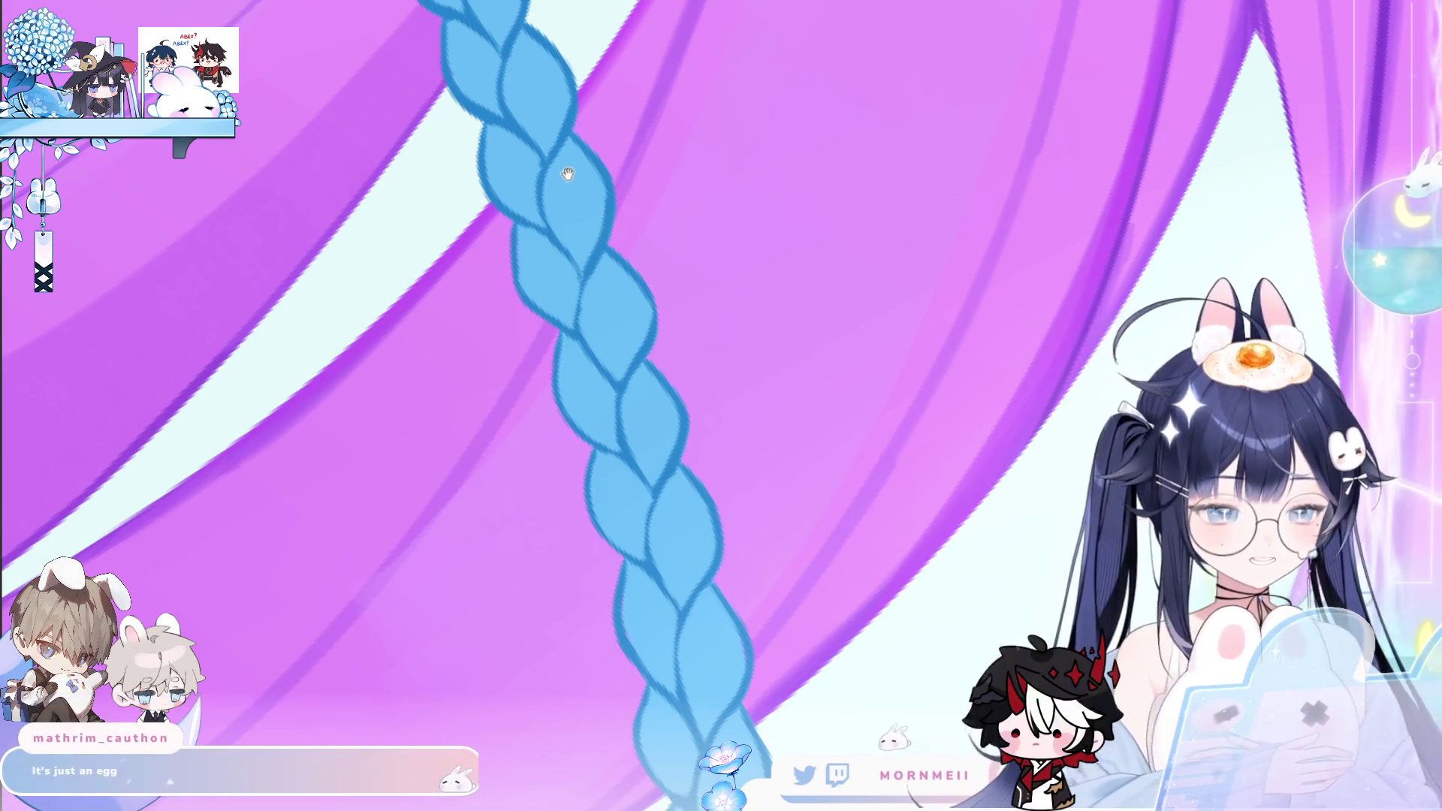
left_click_drag(566, 168, 547, 239)
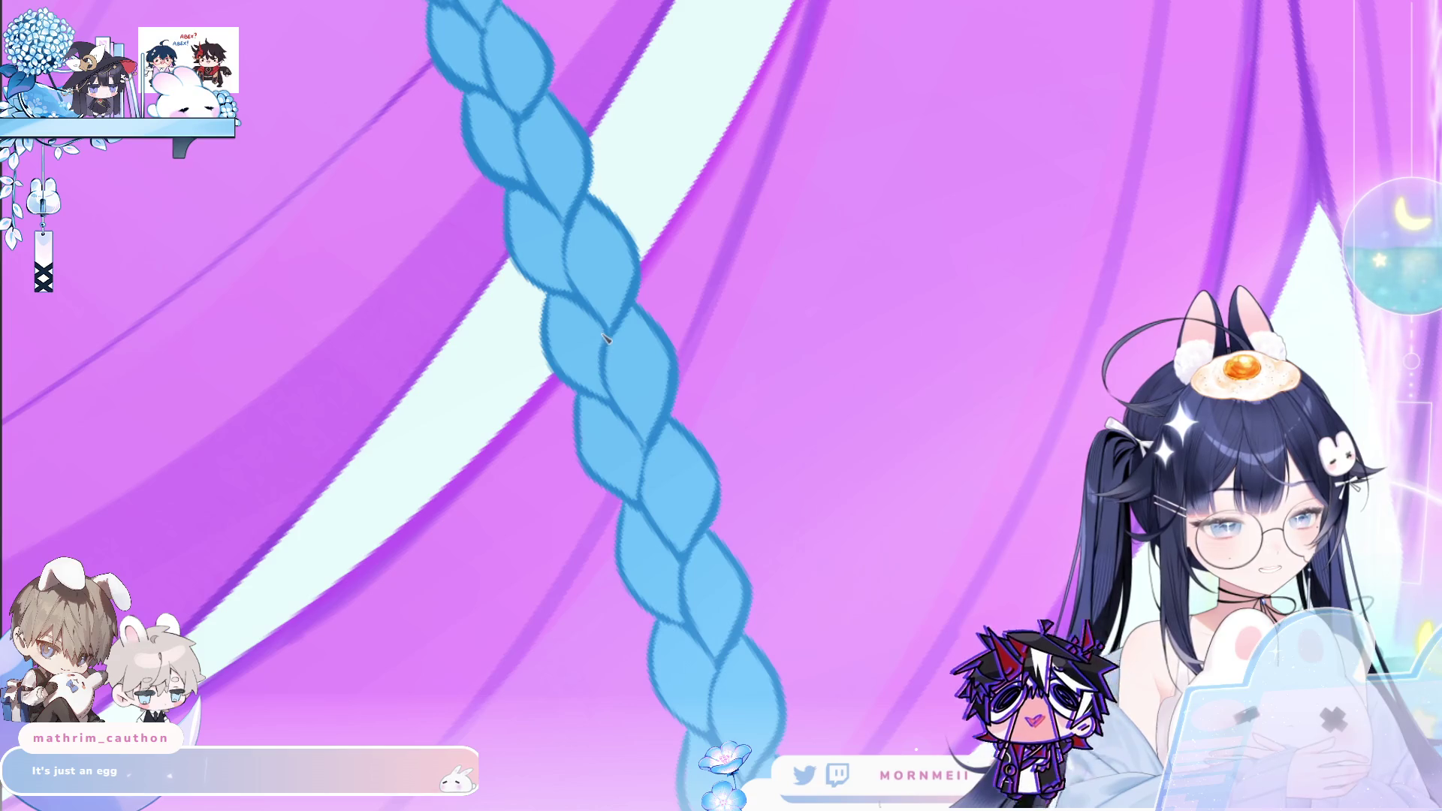
left_click_drag(631, 212, 550, 350)
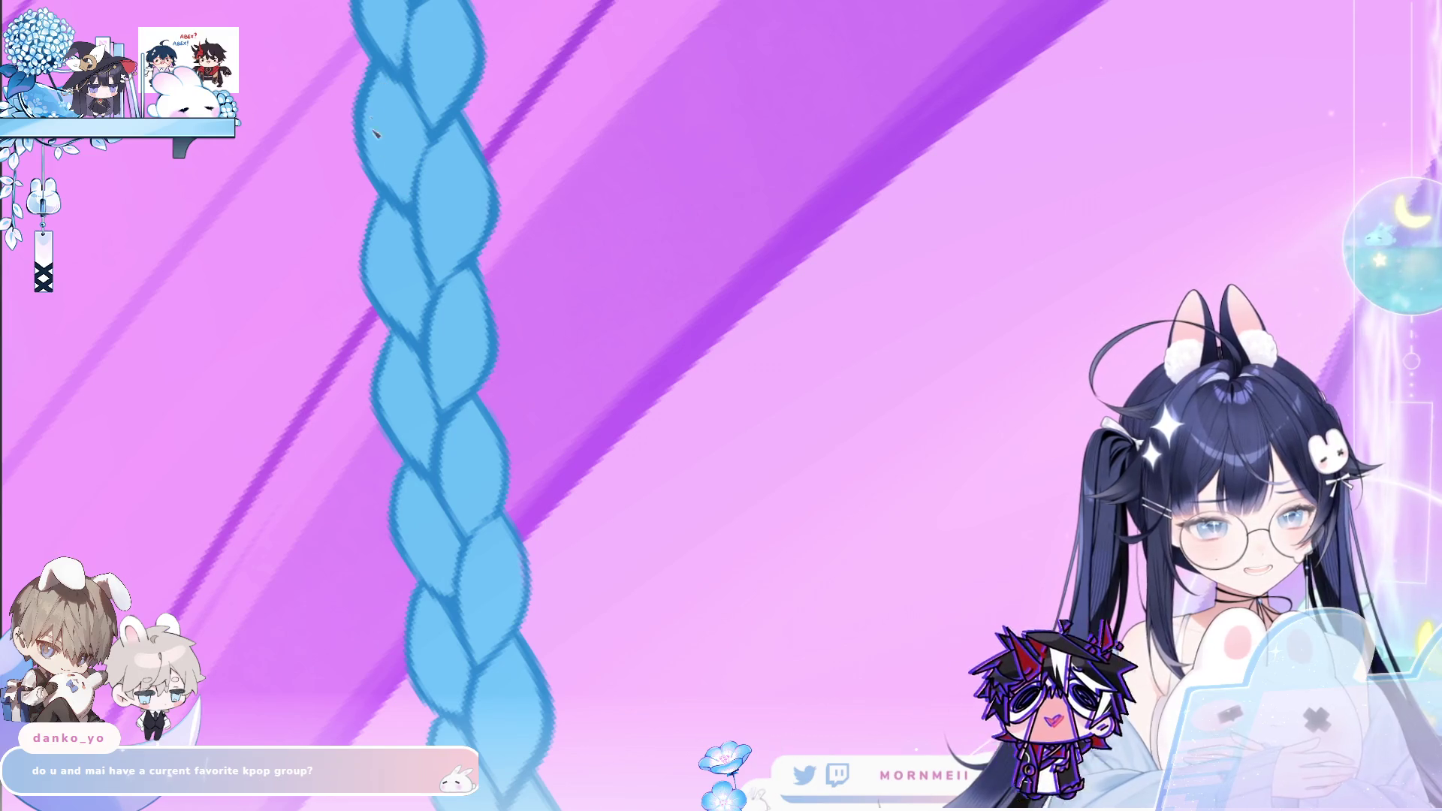
left_click(682, 98)
left_click(554, 371)
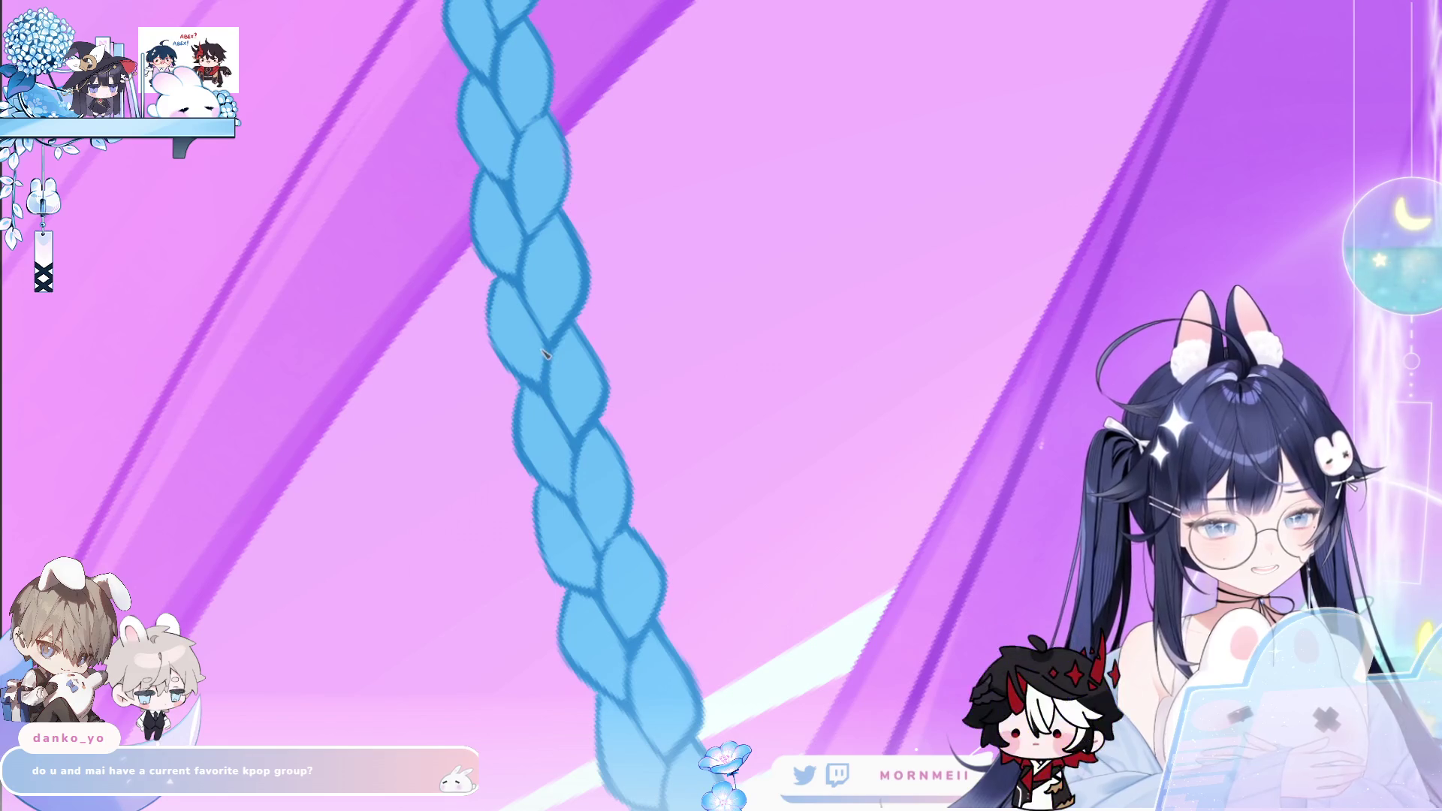
Pan the view so the braid hangs vertically on screen
mouse_move(547, 373)
left_mouse_down()
mouse_move(590, 360)
mouse_move(448, 369)
left_mouse_up()
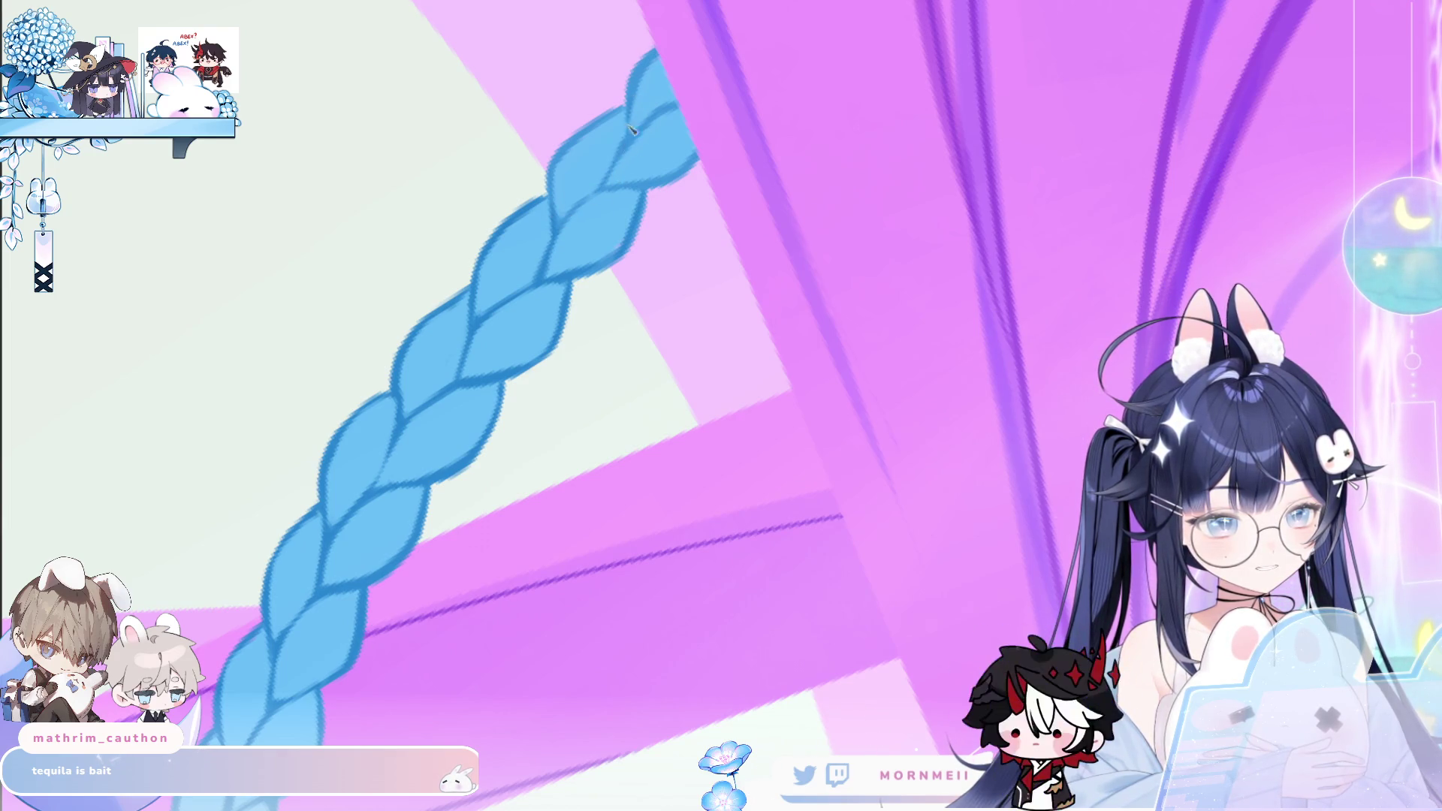
Zoom out and back in, rotate so the hair strands run vertically, and refocus on the braid
scroll(829, 184, "down", 3)
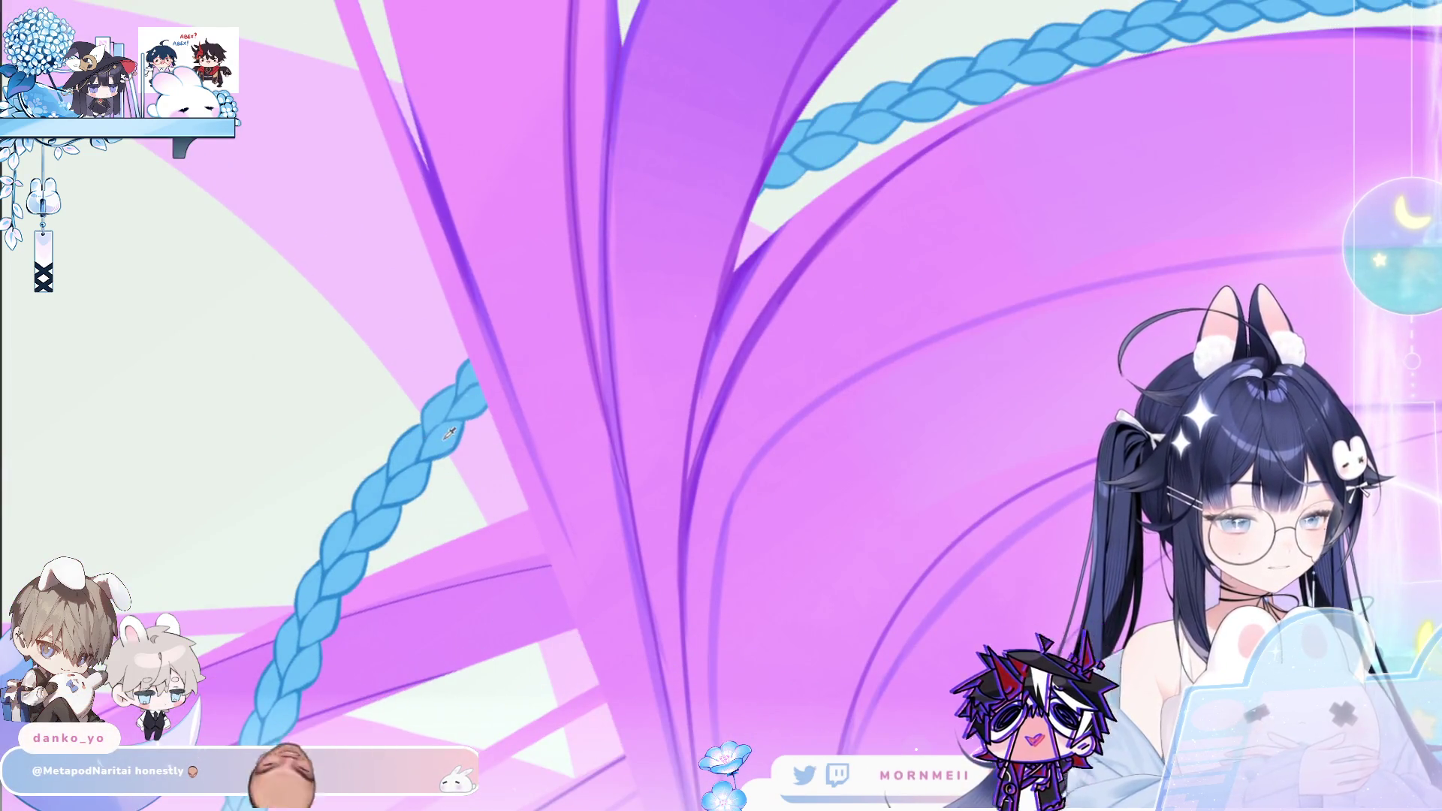
scroll(484, 402, "up", 3)
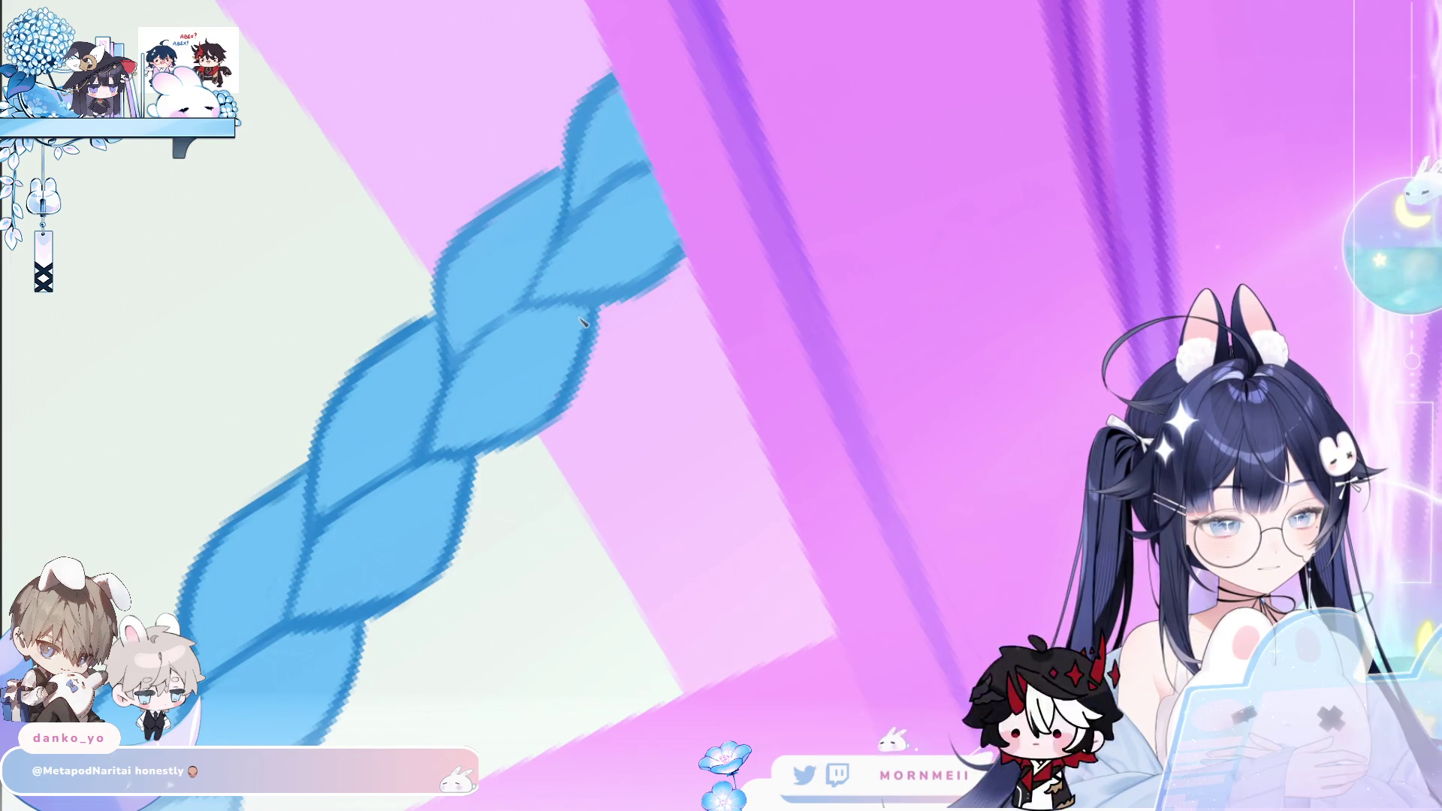
scroll(593, 353, "down", 3)
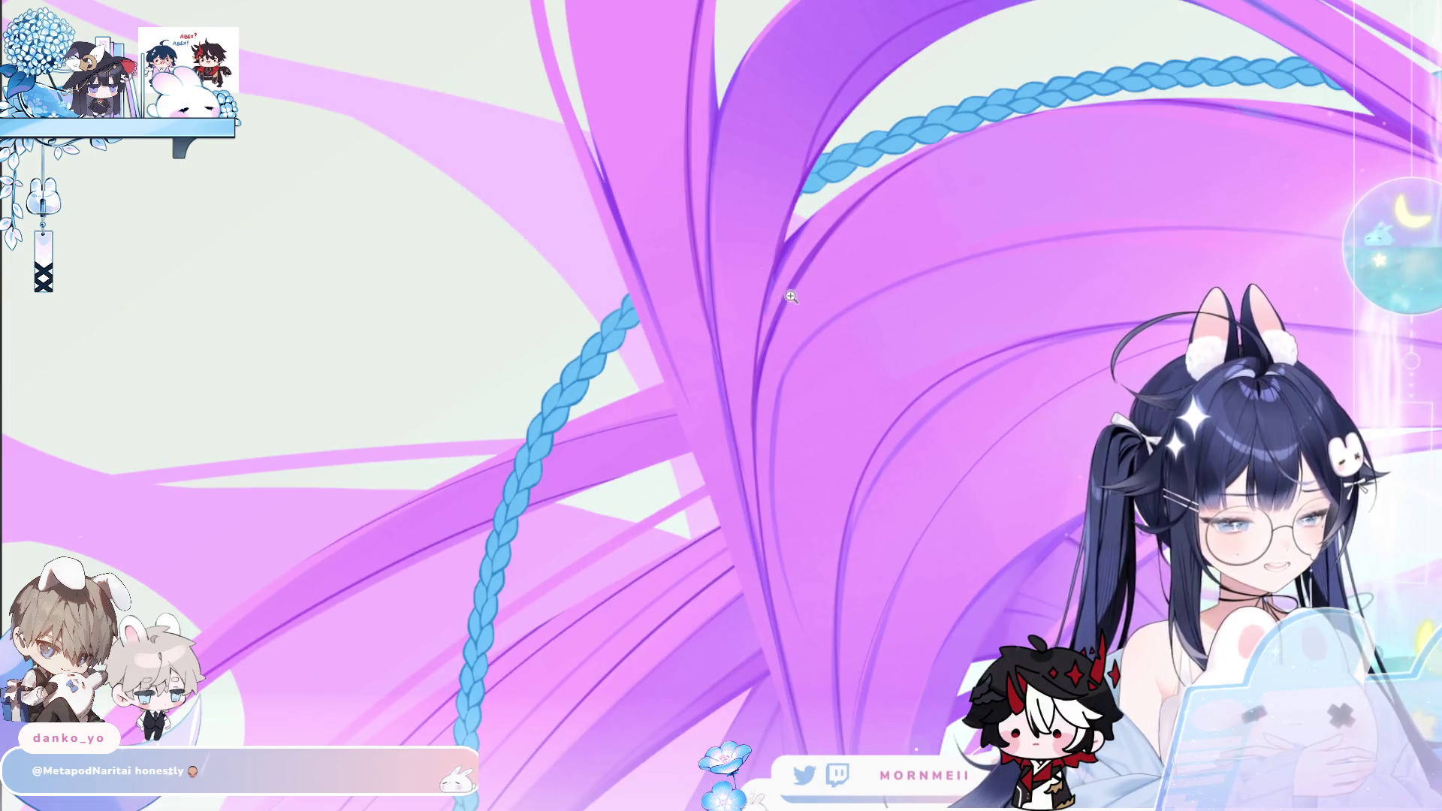
scroll(603, 396, "up", 1)
mouse_move(603, 396)
left_mouse_down()
mouse_move(676, 333)
mouse_move(658, 424)
left_mouse_up()
scroll(590, 323, "up", 5)
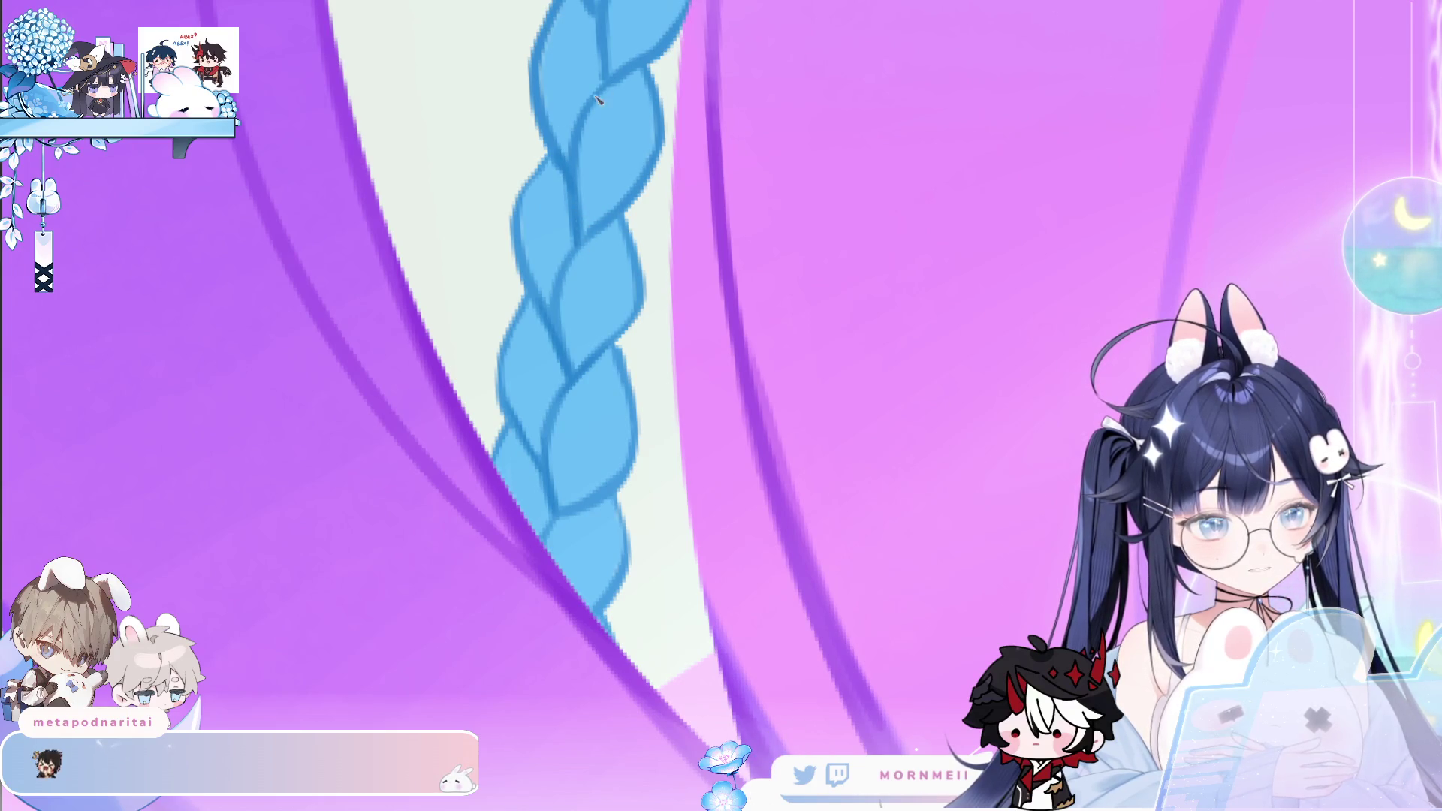
left_click_drag(667, 35, 601, 151)
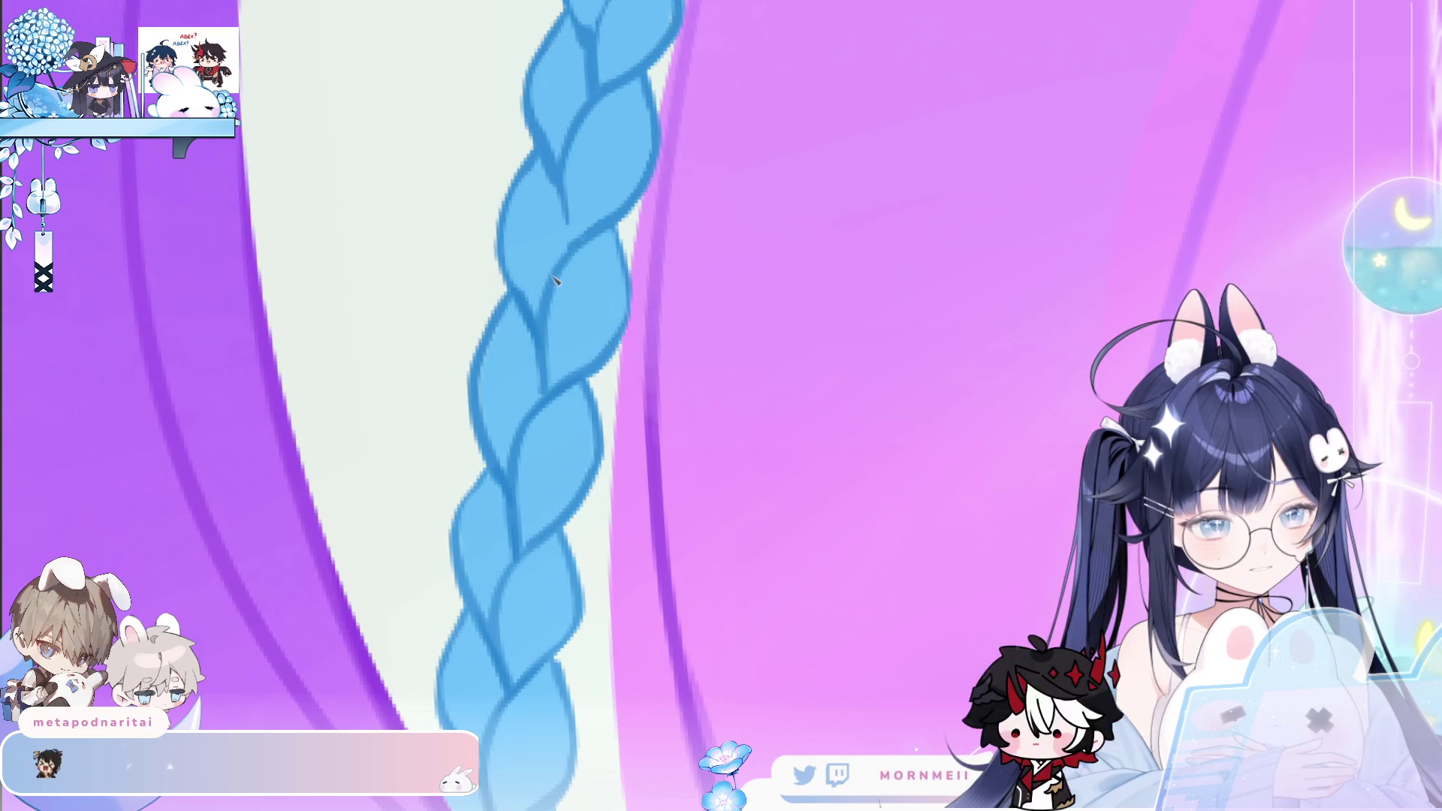
Shift the braid rightward, tilt it steeper, rotate slightly, and zoom out over the pink hair
left_click_drag(583, 93, 544, 264)
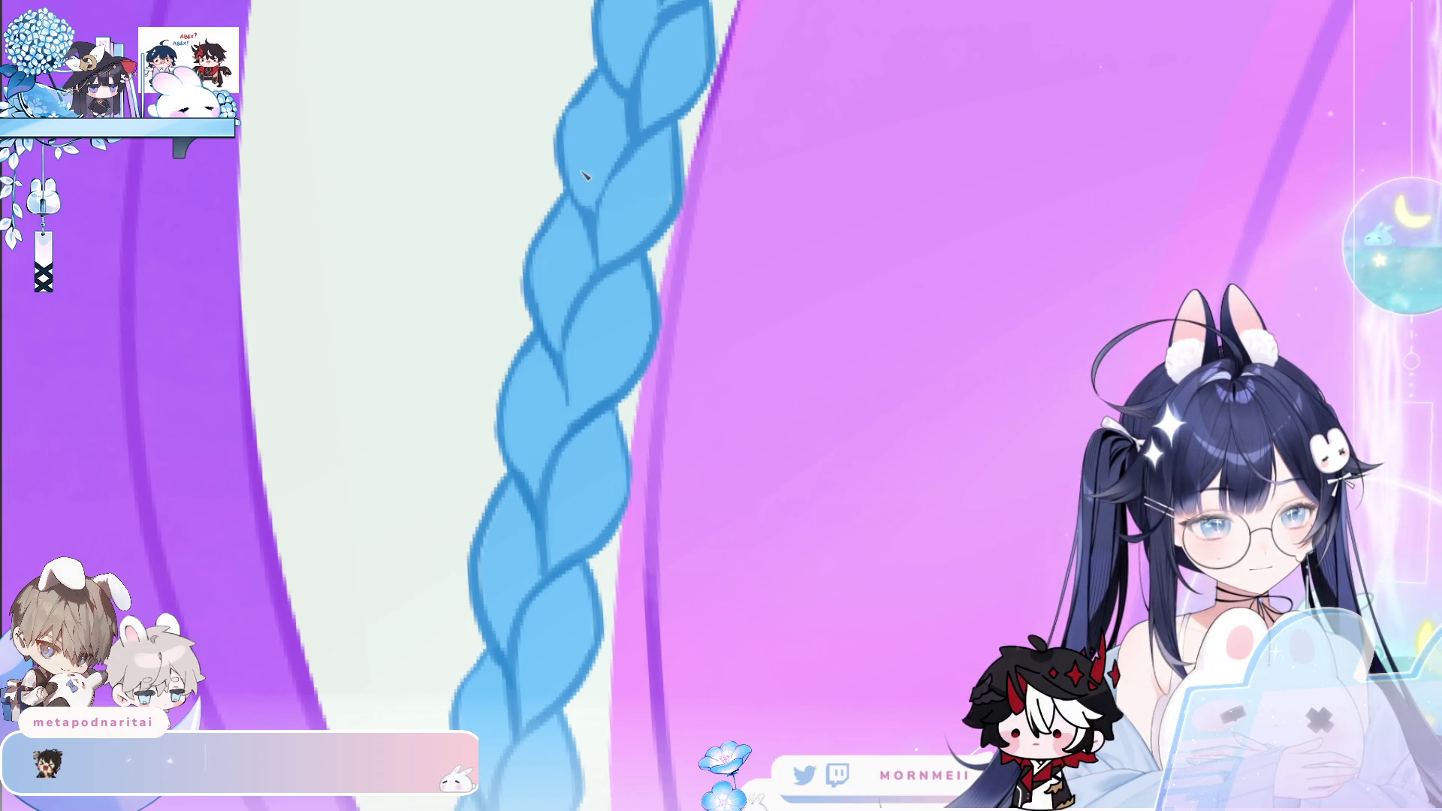
left_click_drag(628, 83, 610, 278)
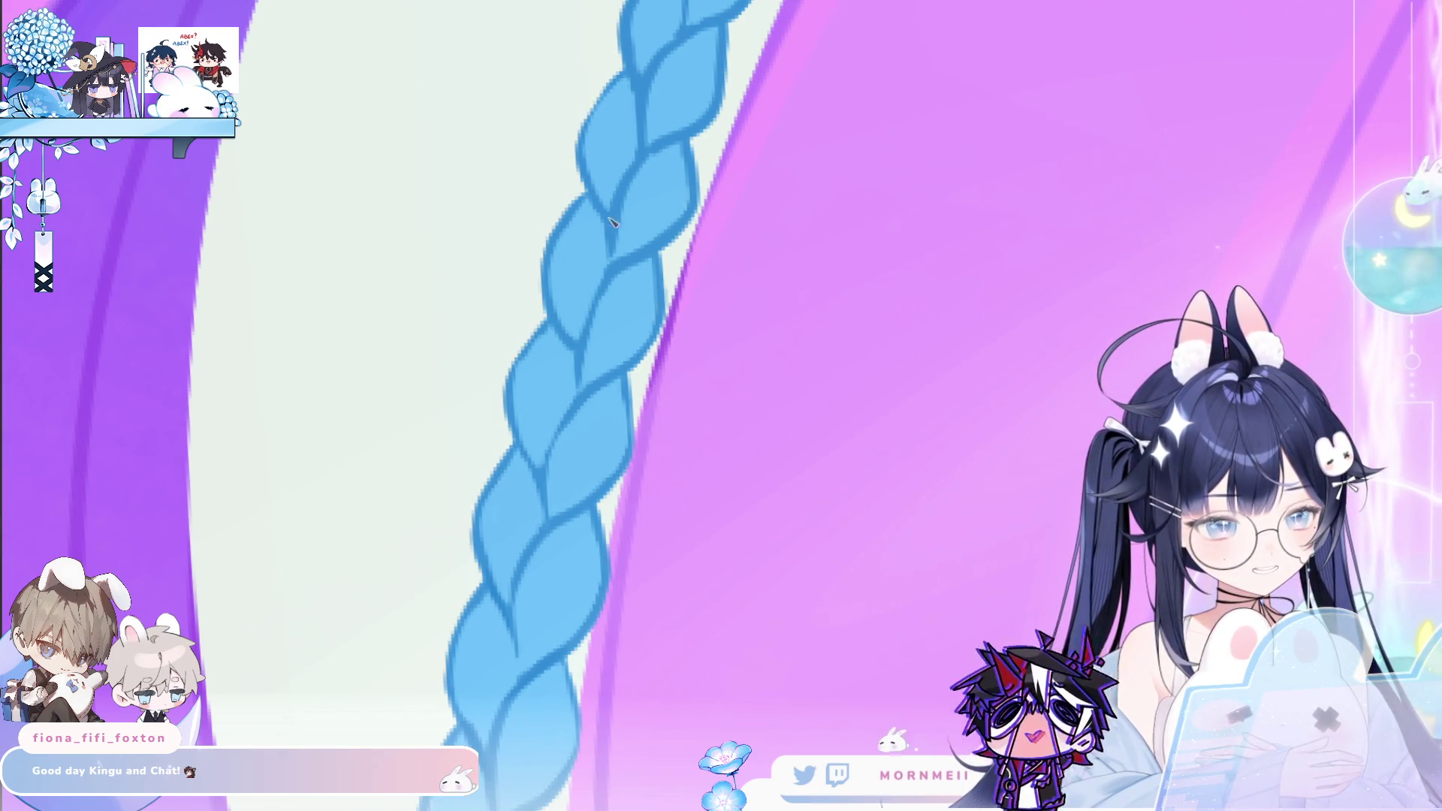
key("minus")
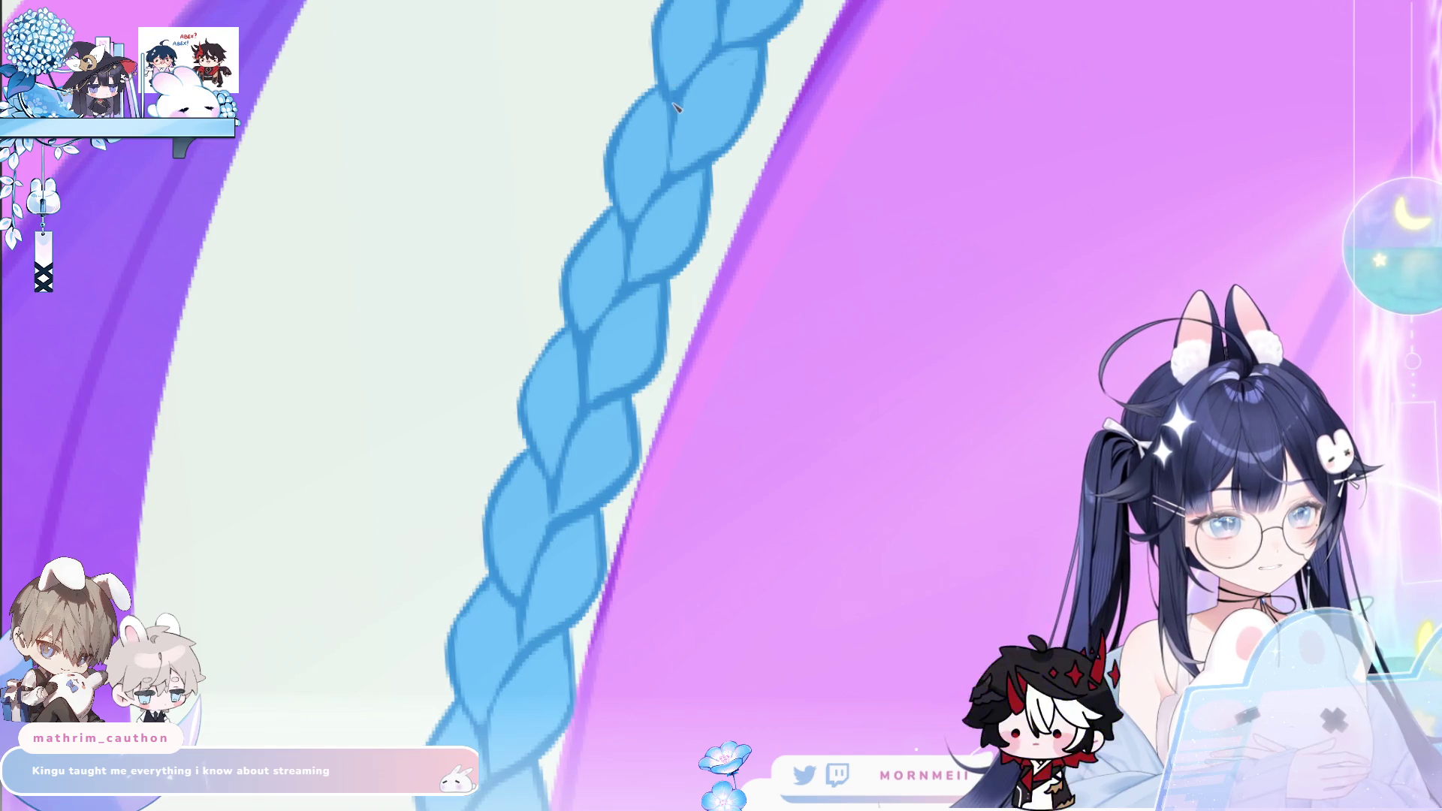
scroll(599, 369, "down", 3)
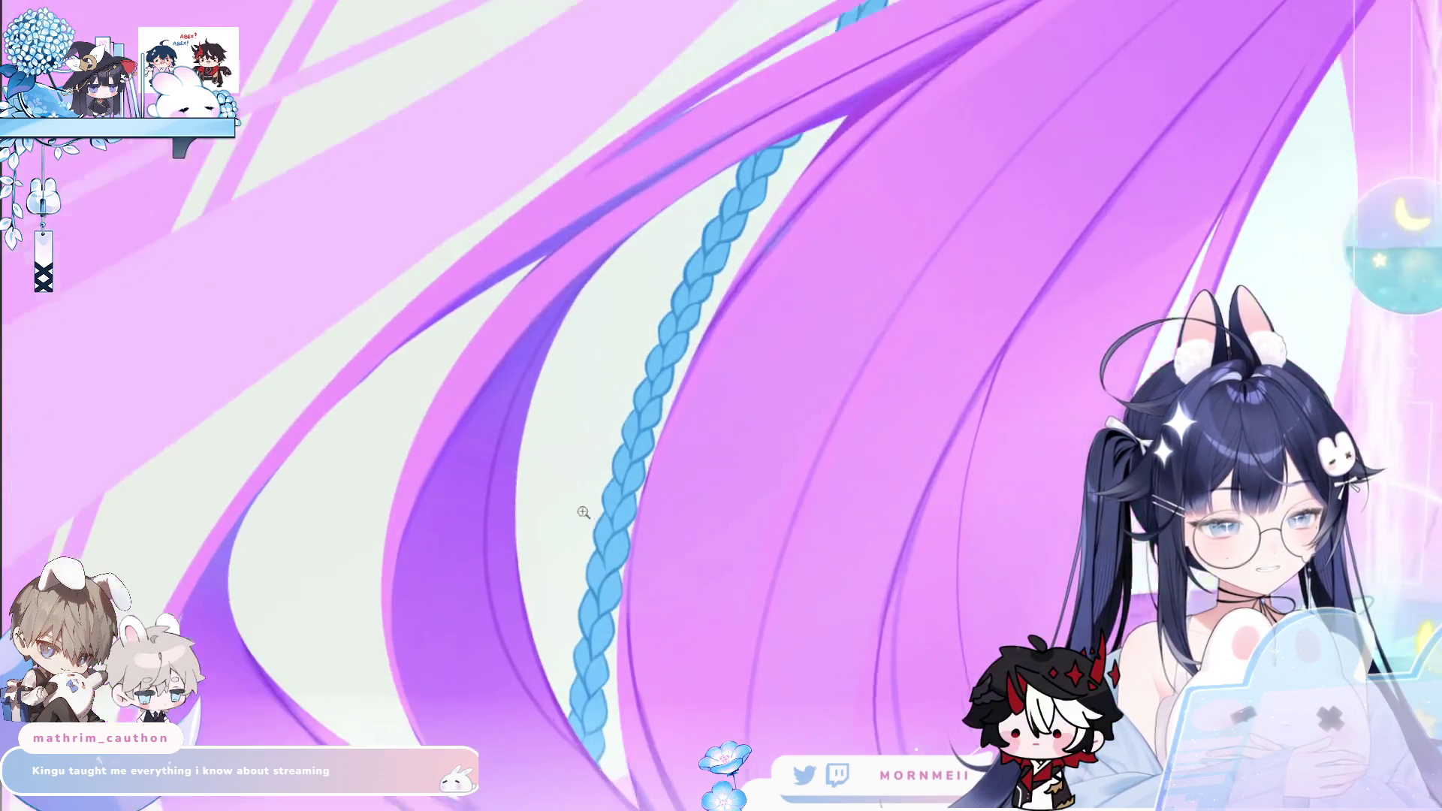
Line up the braid in view, try a darker stroke along its left edge, then undo it
scroll(641, 435, "up", 3)
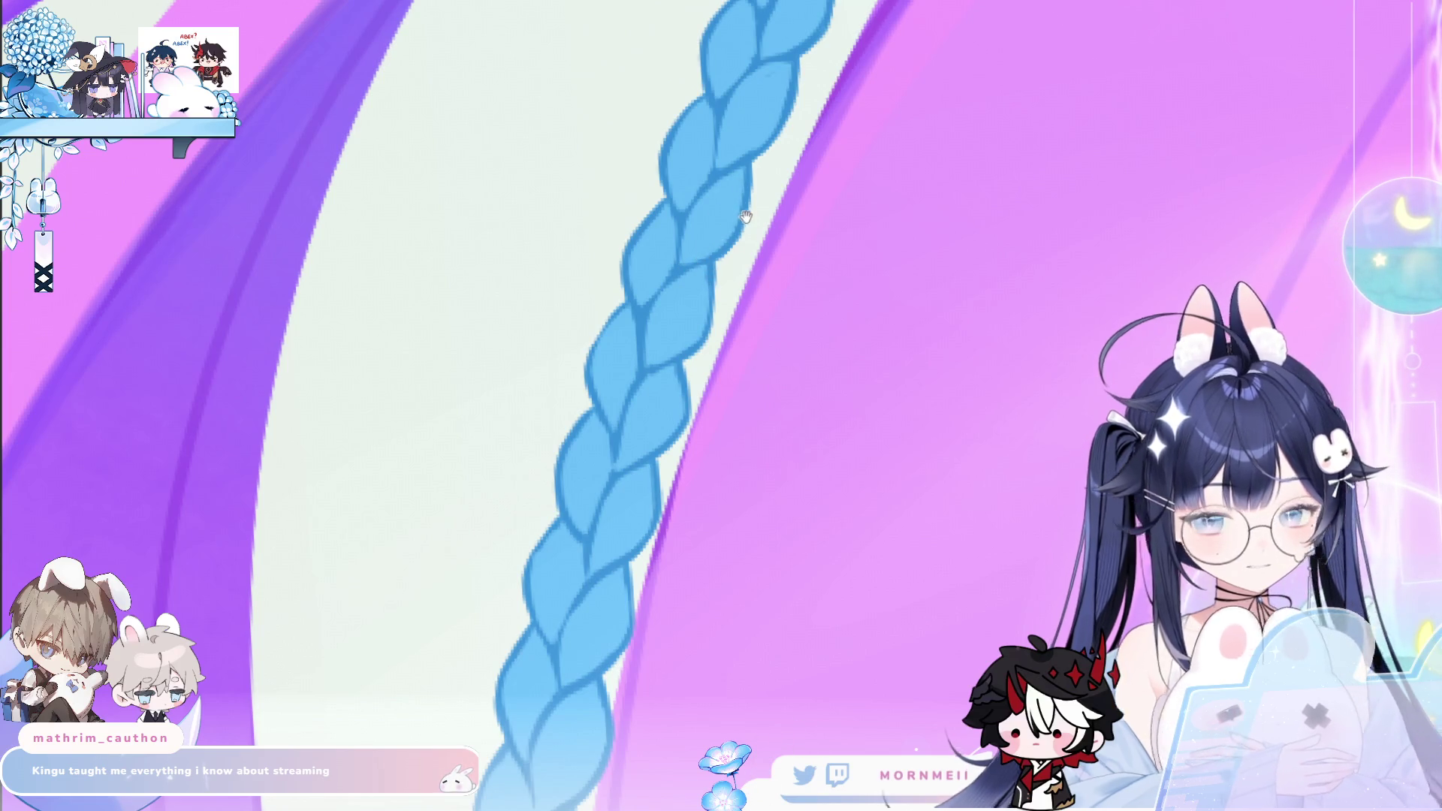
left_click_drag(745, 216, 592, 444)
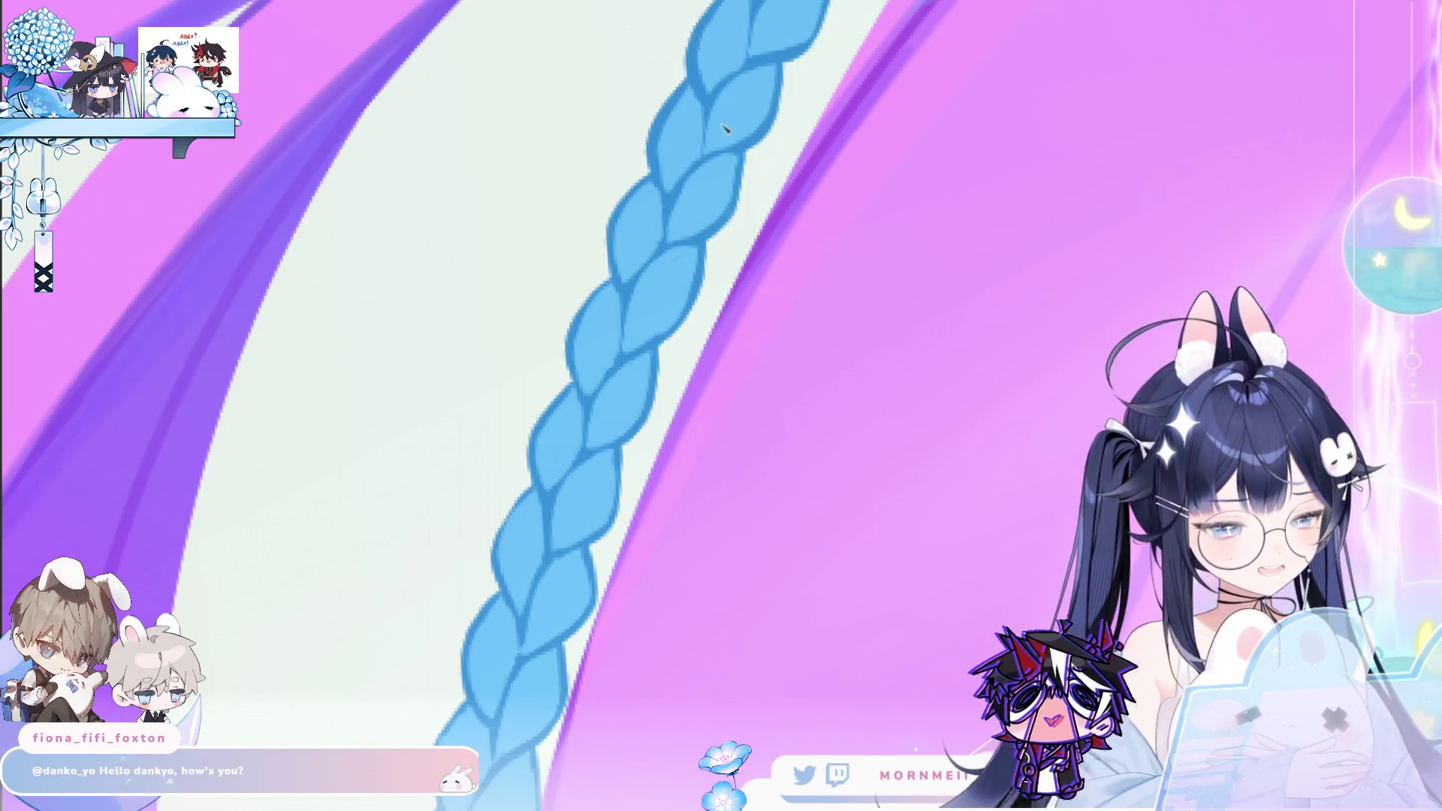
scroll(603, 206, "up", 3)
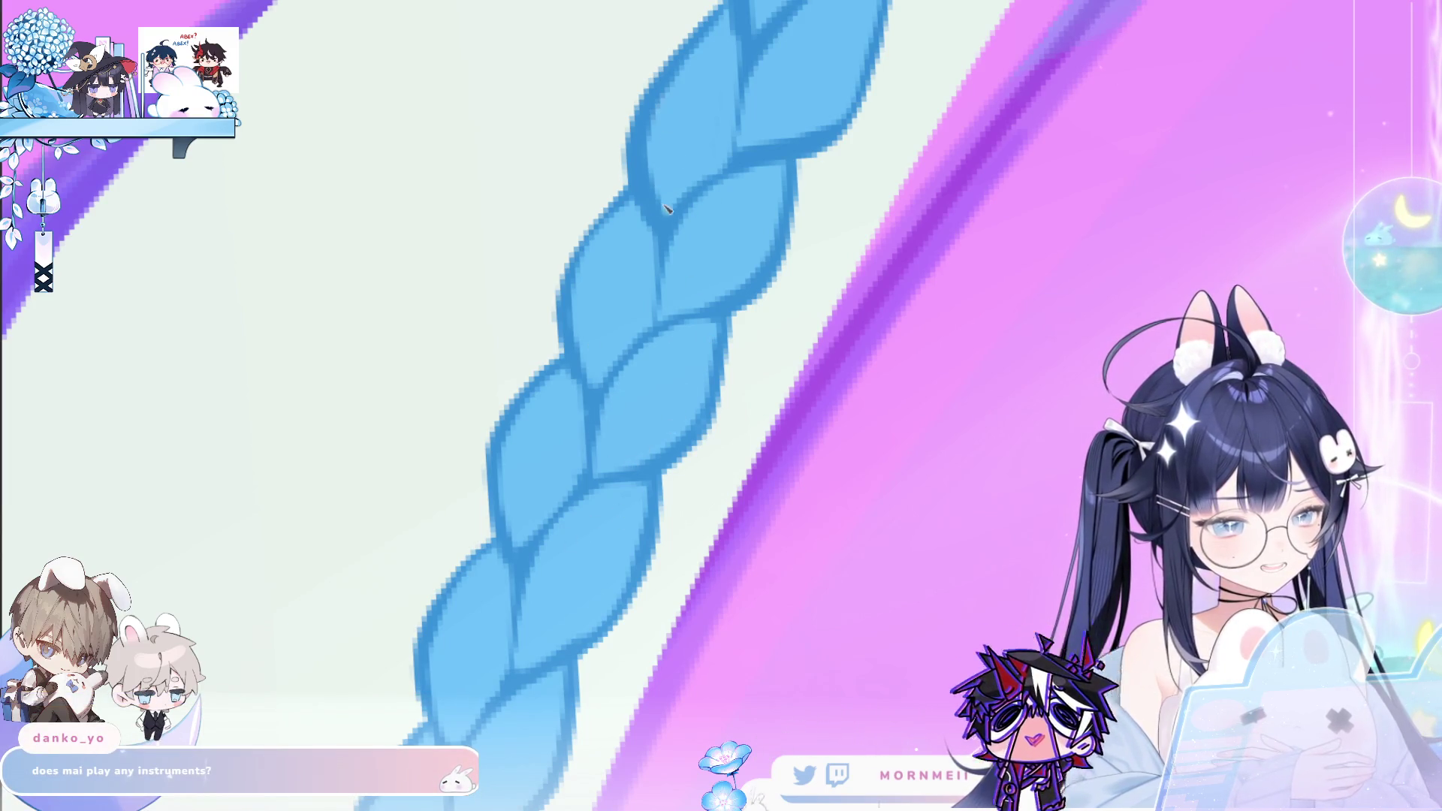
left_click_drag(655, 378, 682, 411)
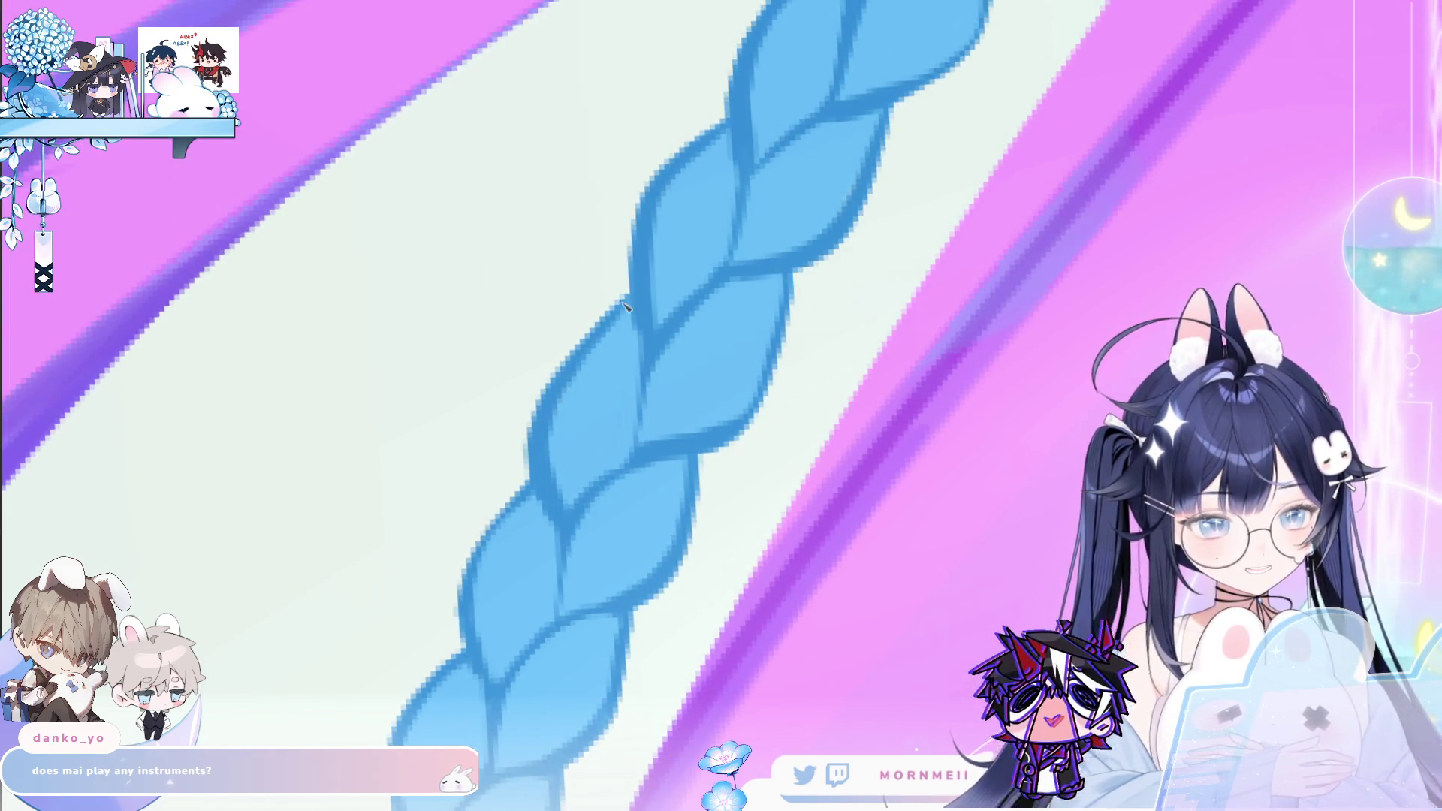
mouse_move(631, 292)
left_mouse_down()
mouse_move(586, 338)
mouse_move(539, 443)
left_mouse_up()
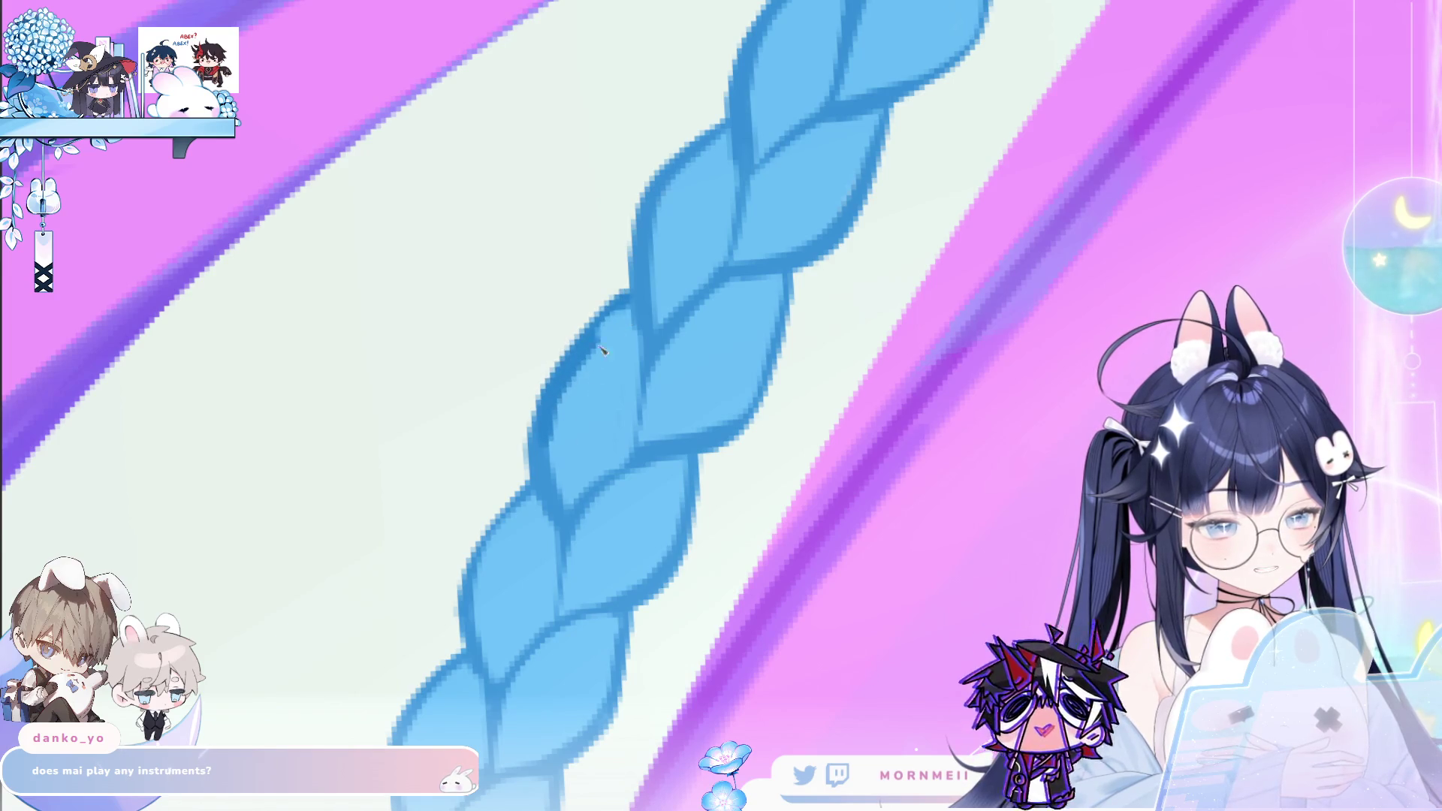
key("ctrl+z")
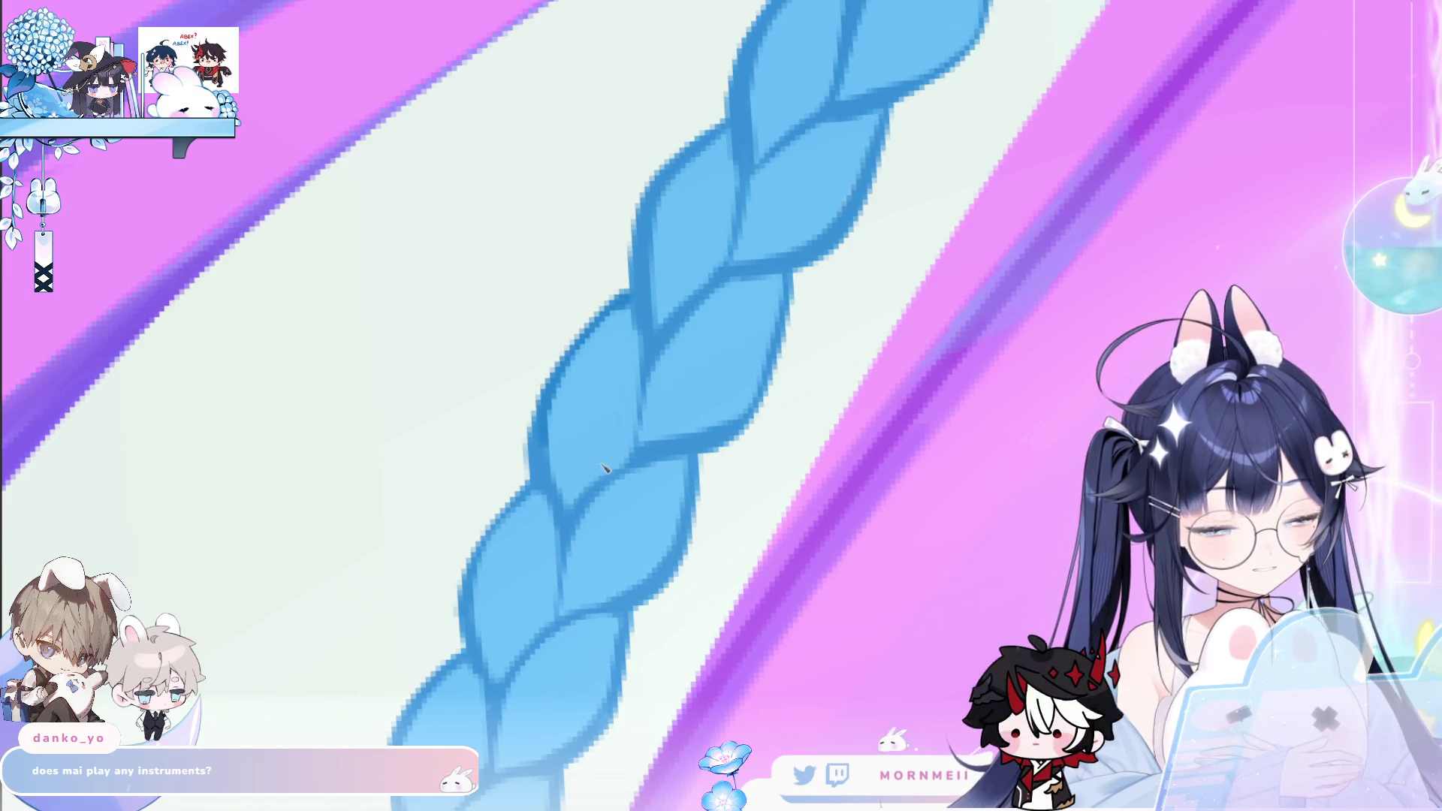
Lighten the dark outline on the lower braid and along its right edge, then zoom out
scroll(597, 437, "down", 2)
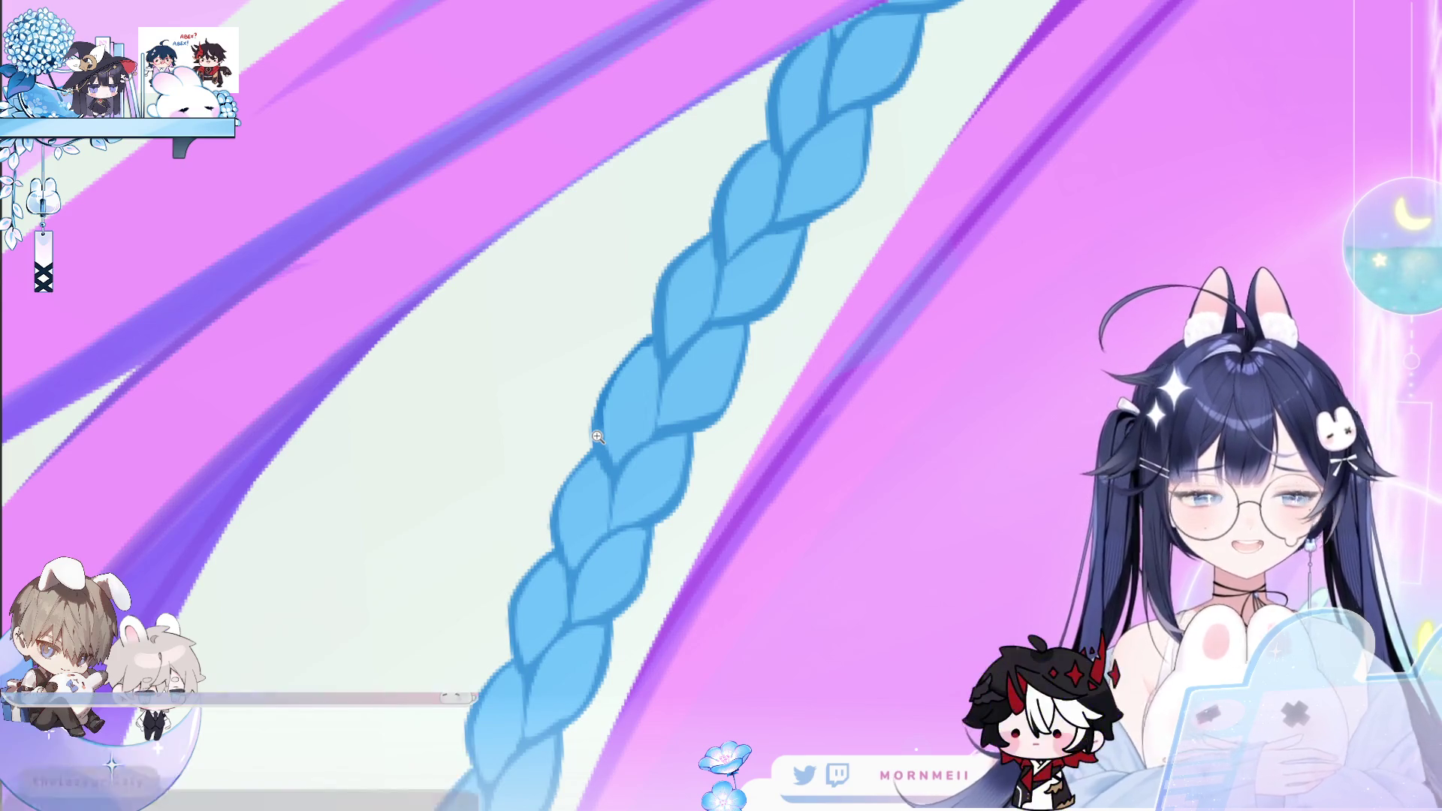
left_click(613, 462)
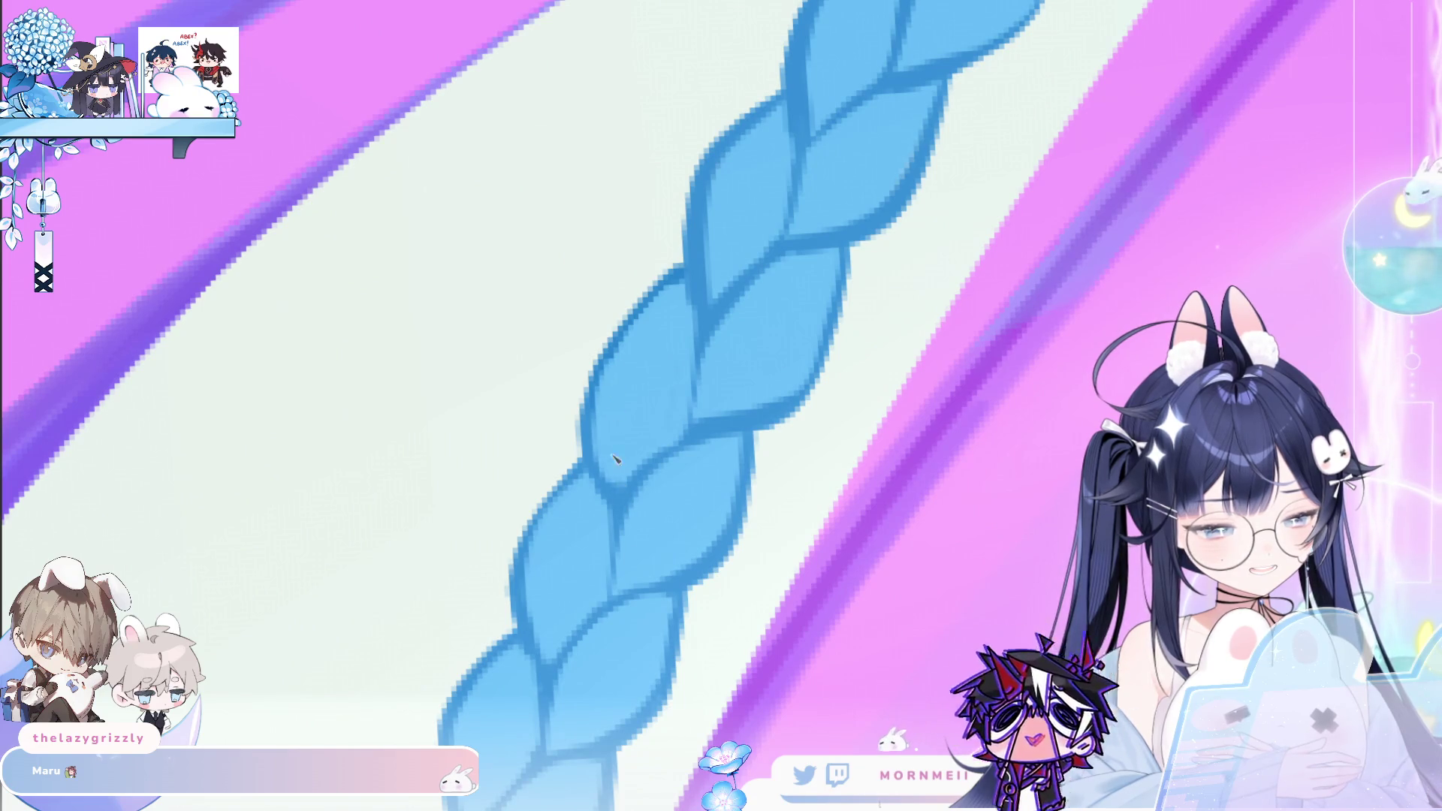
scroll(613, 378, "up", 3)
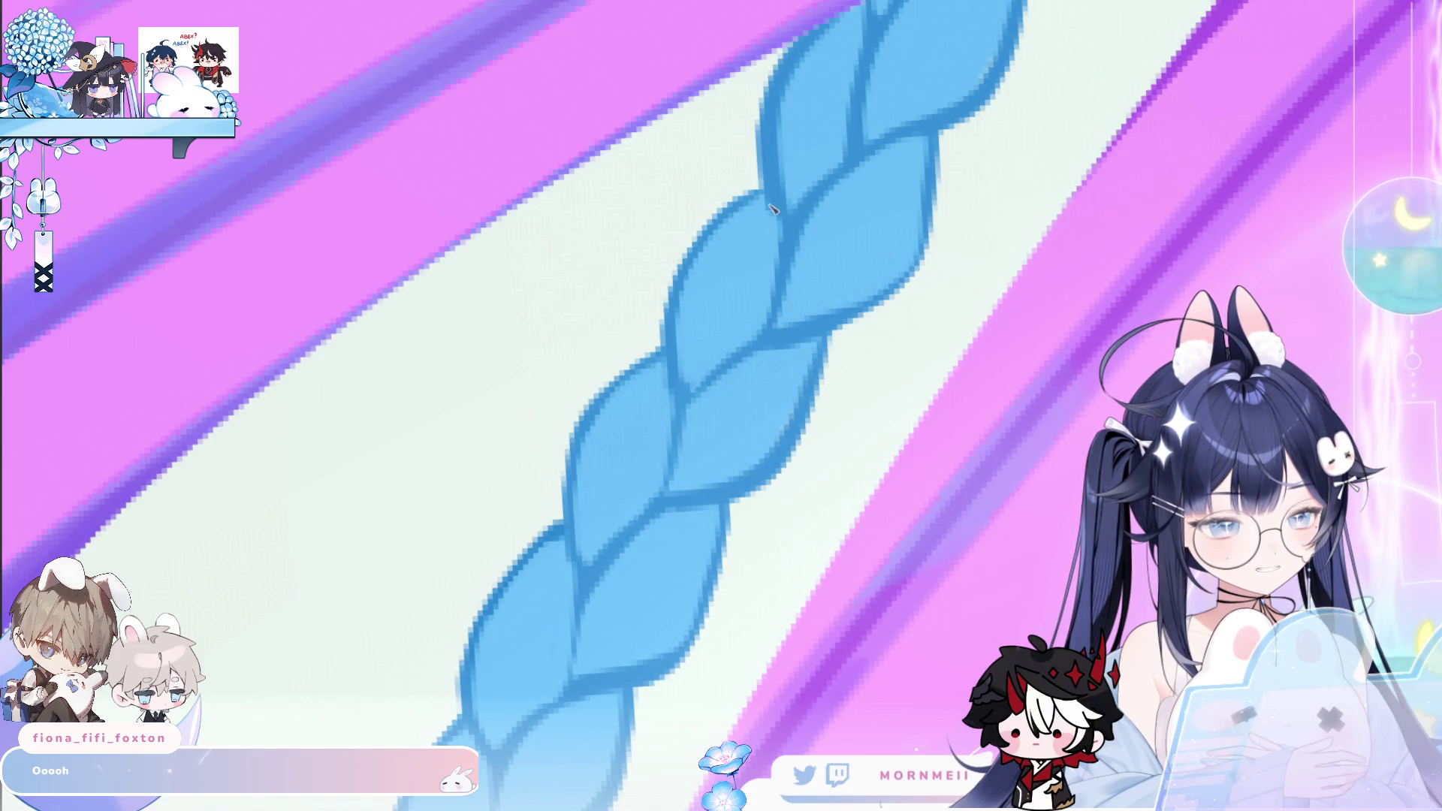
left_click_drag(773, 209, 698, 333)
scroll(706, 315, "up", 3)
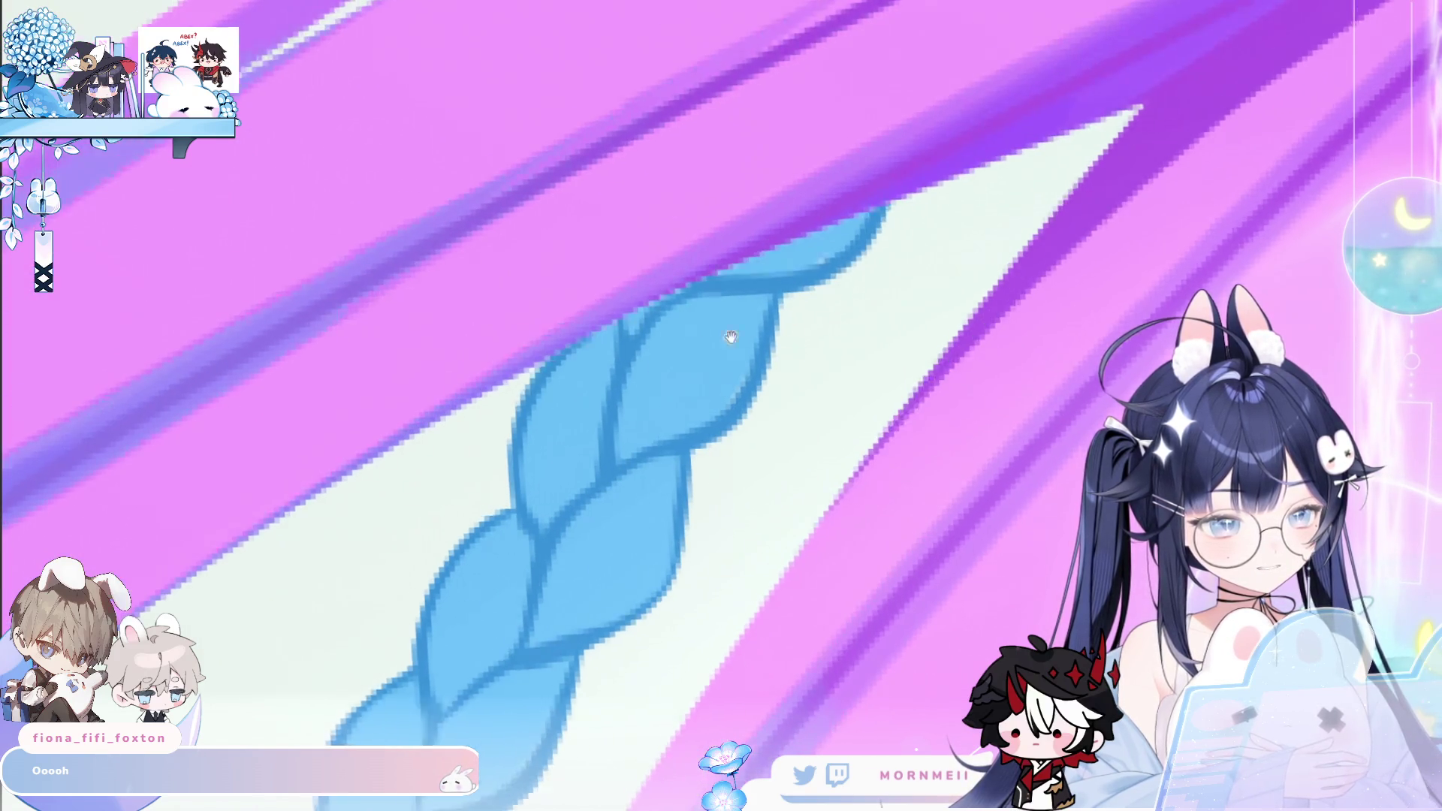
left_click_drag(584, 403, 582, 483)
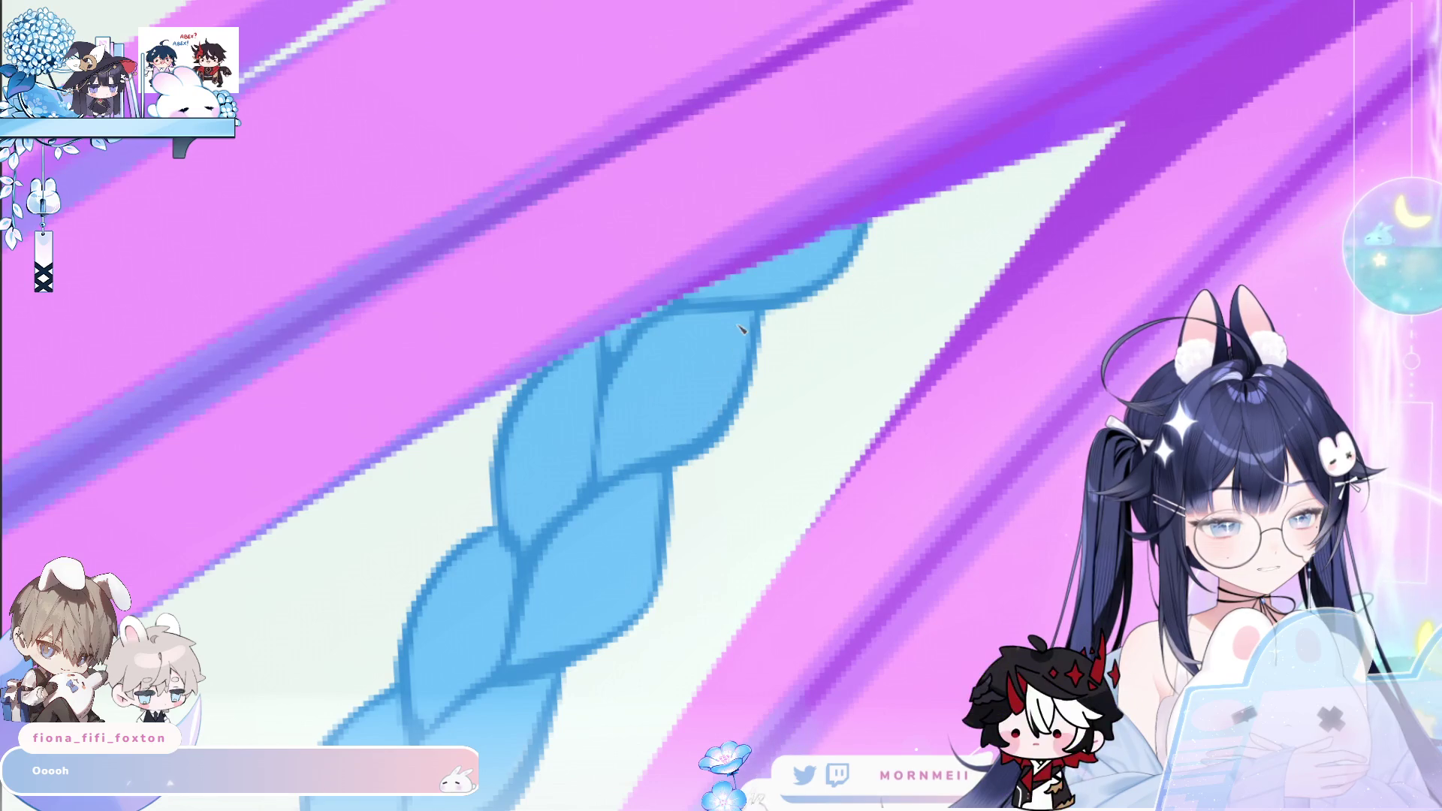
key("minus")
left_click_drag(751, 374, 733, 419)
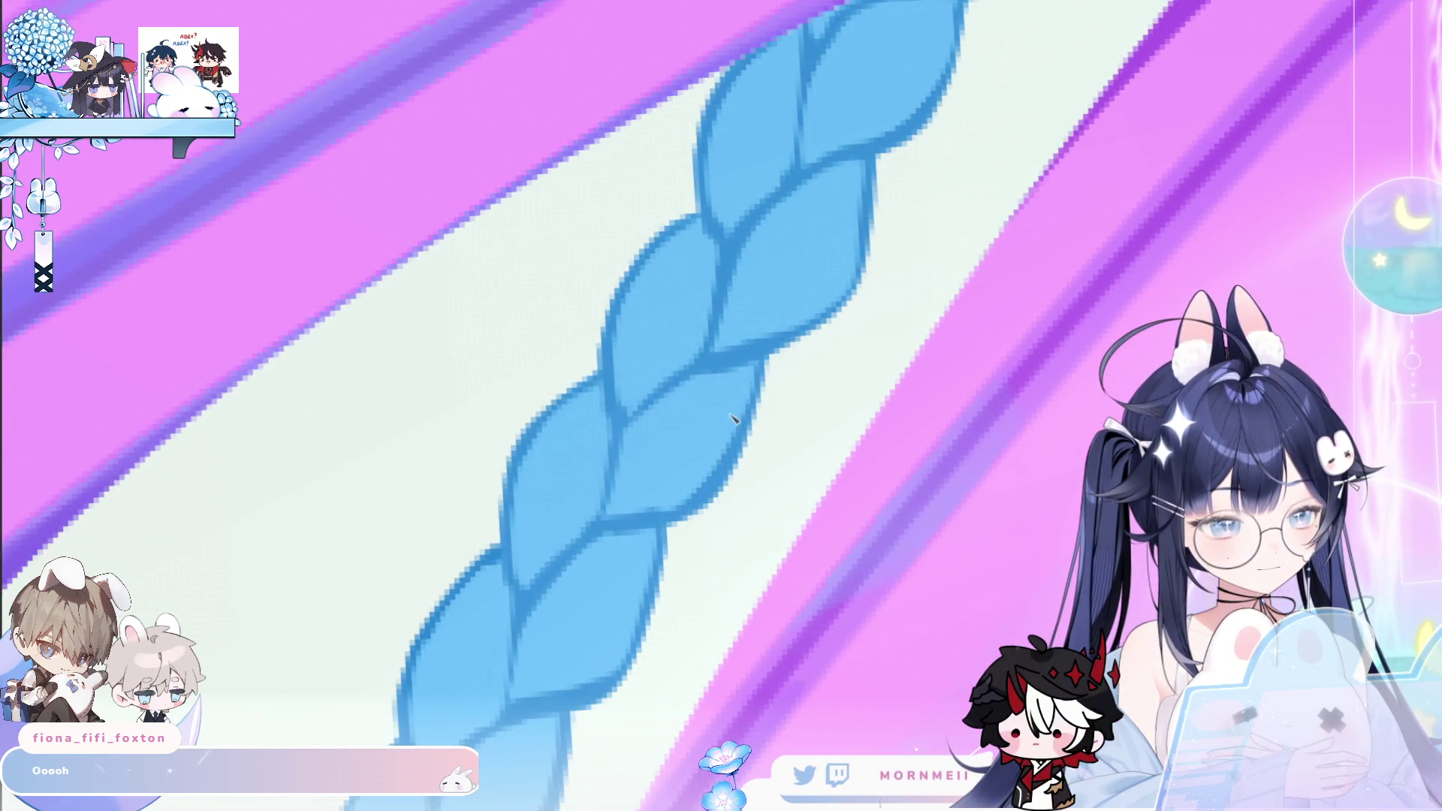
key("minus")
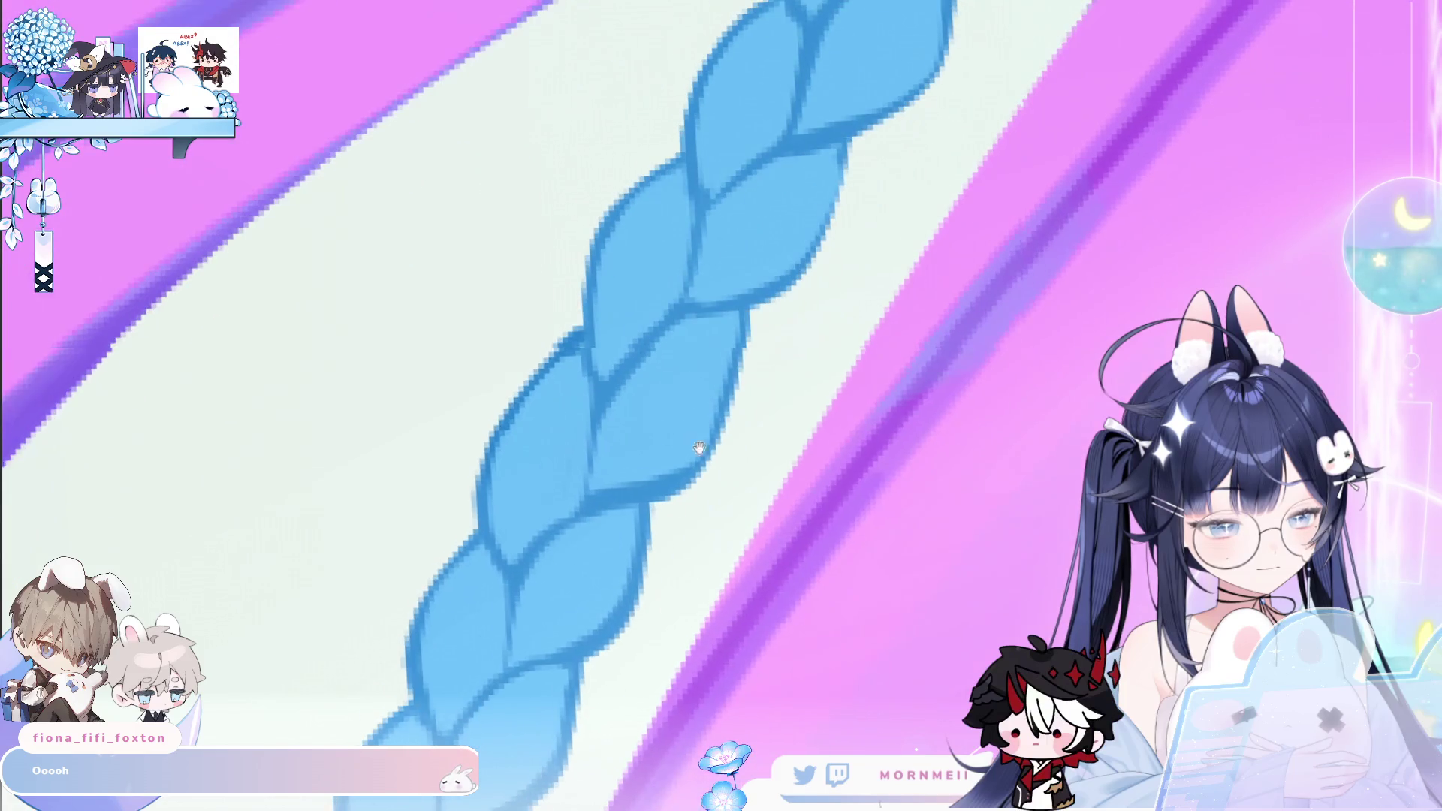
scroll(680, 438, "down", 10)
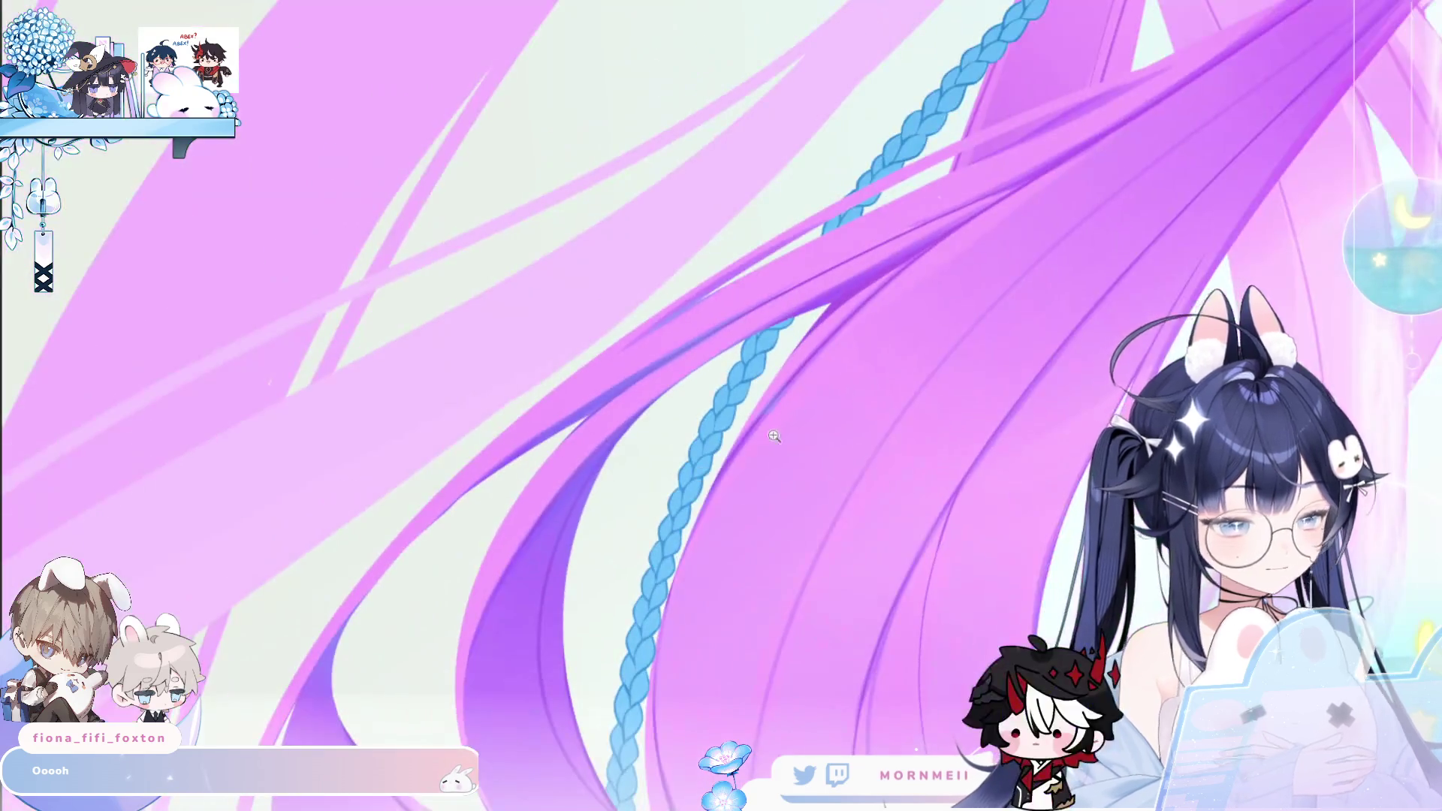
Trace a dark blue line along the braid's edge, then pan and rotate the canvas to review it
scroll(638, 446, "up", 10)
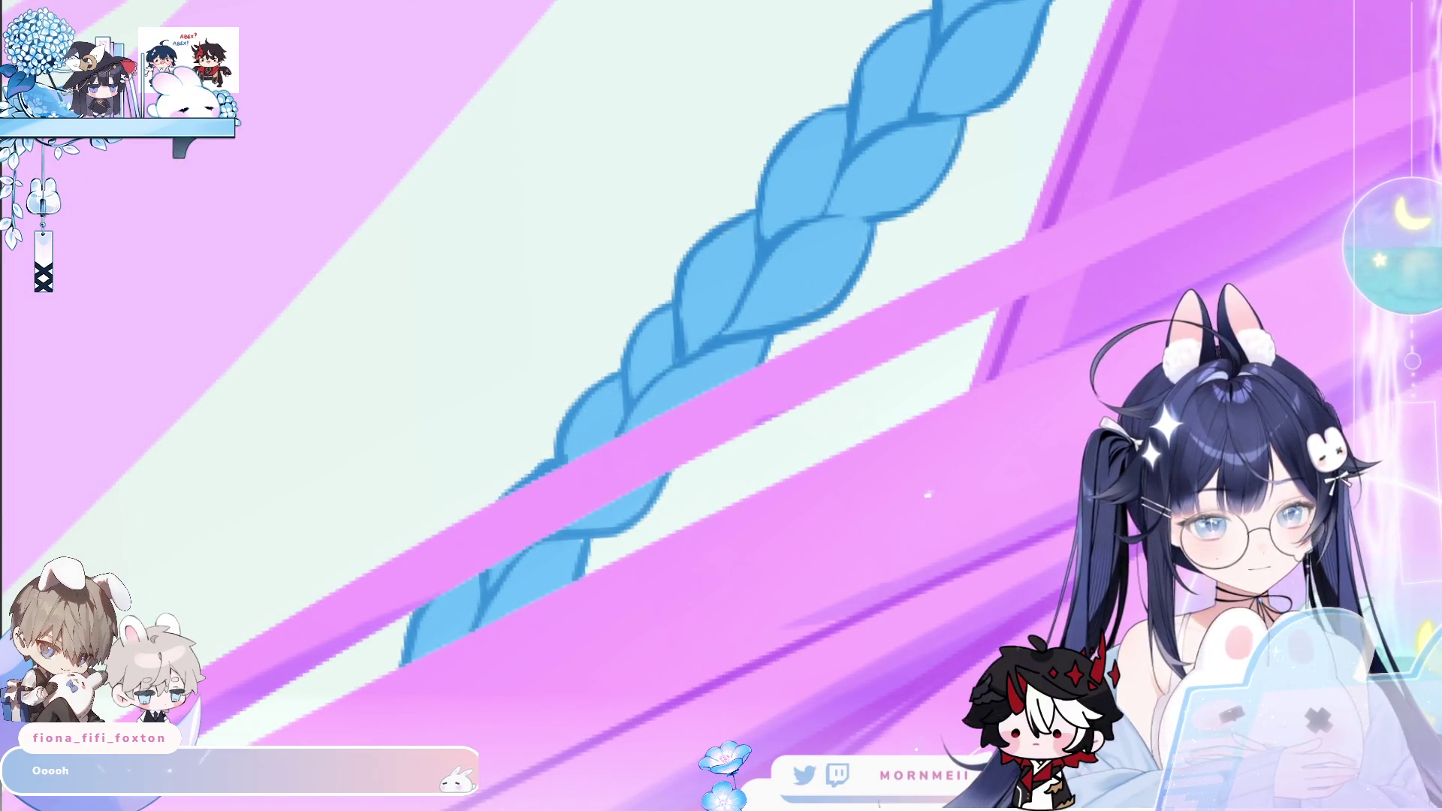
mouse_move(615, 414)
left_mouse_down()
mouse_move(673, 302)
mouse_move(623, 388)
left_mouse_up()
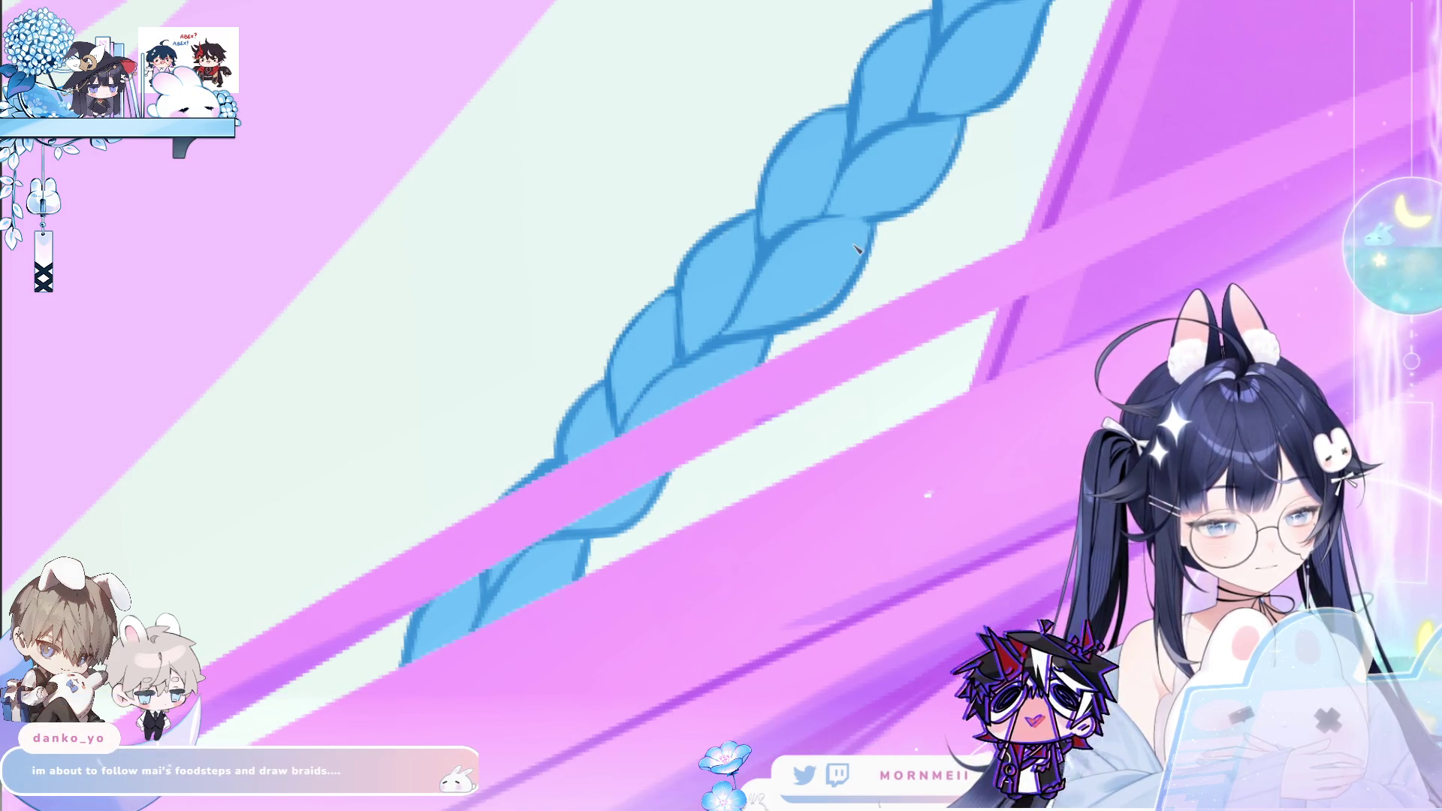
left_click_drag(865, 215, 634, 391)
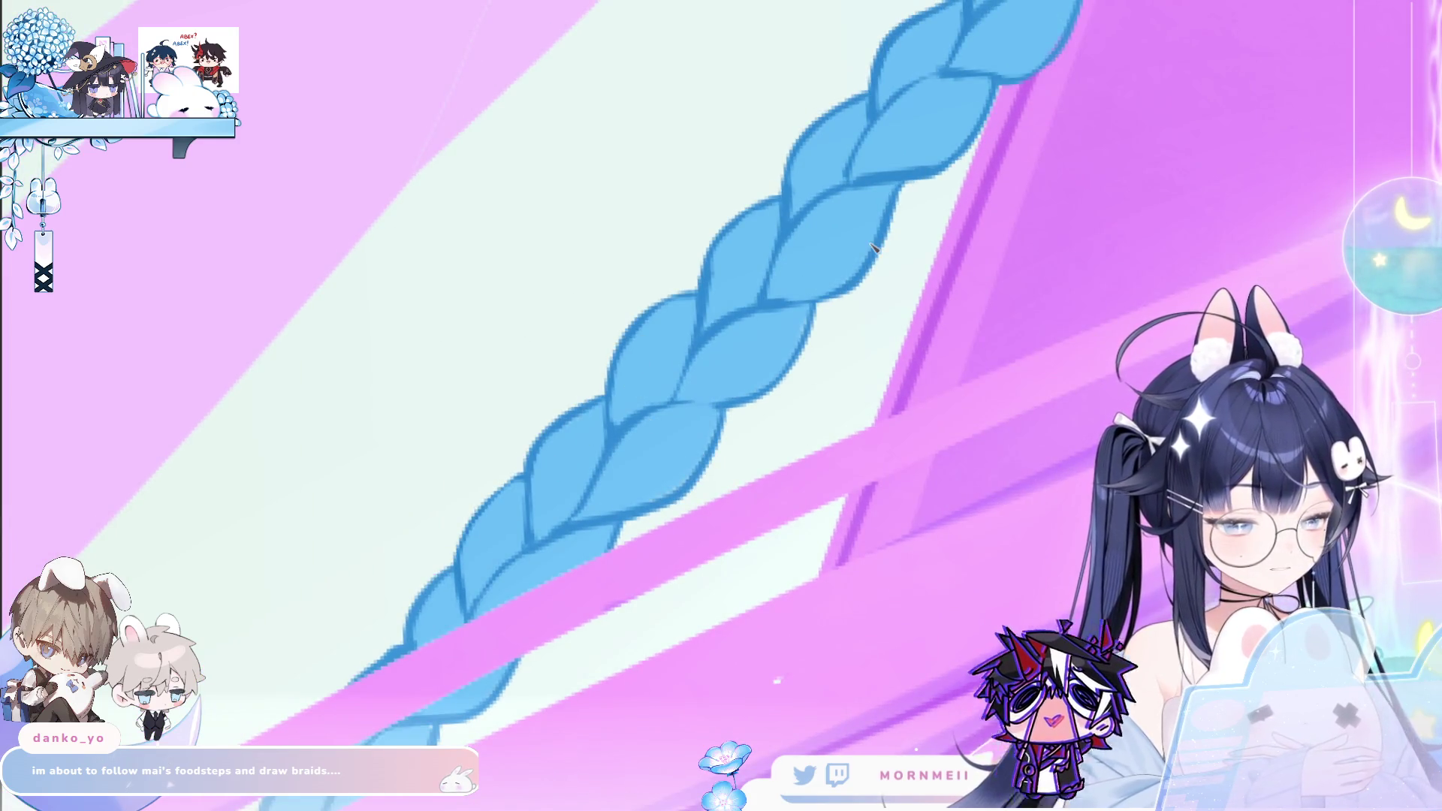
left_click_drag(460, 719, 591, 512)
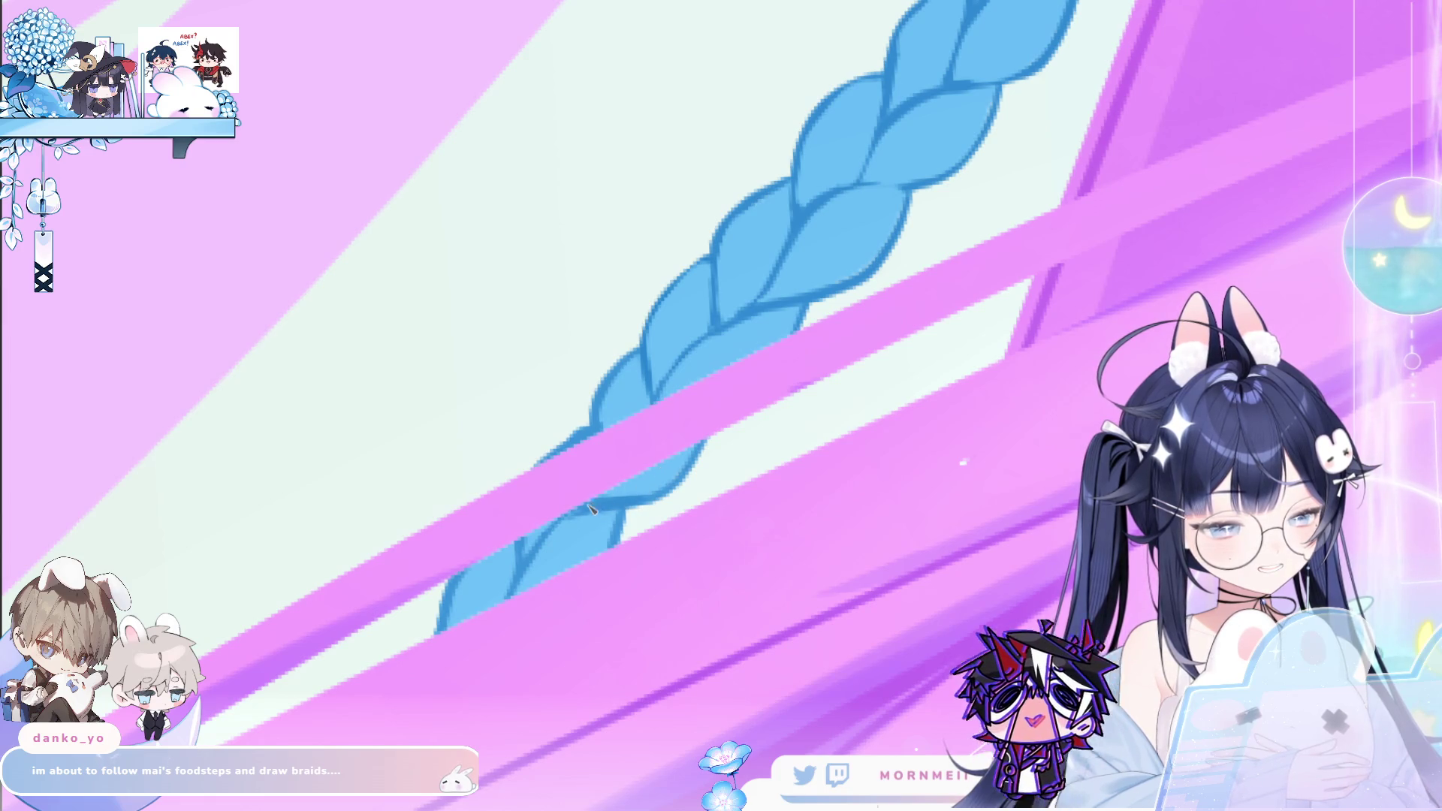
mouse_move(618, 500)
left_mouse_down()
mouse_move(666, 531)
mouse_move(734, 517)
mouse_move(868, 350)
left_mouse_up()
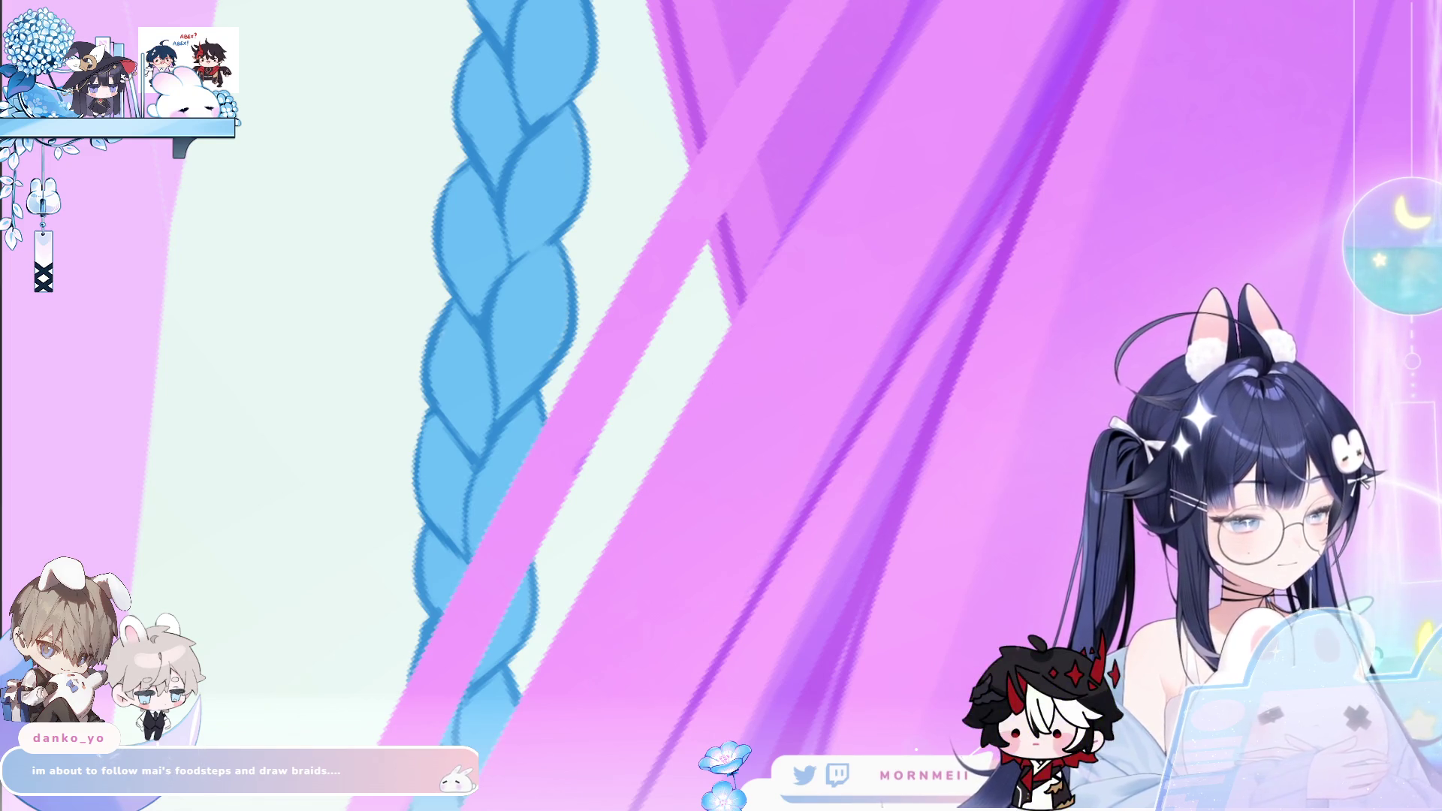
left_click_drag(511, 227, 505, 440)
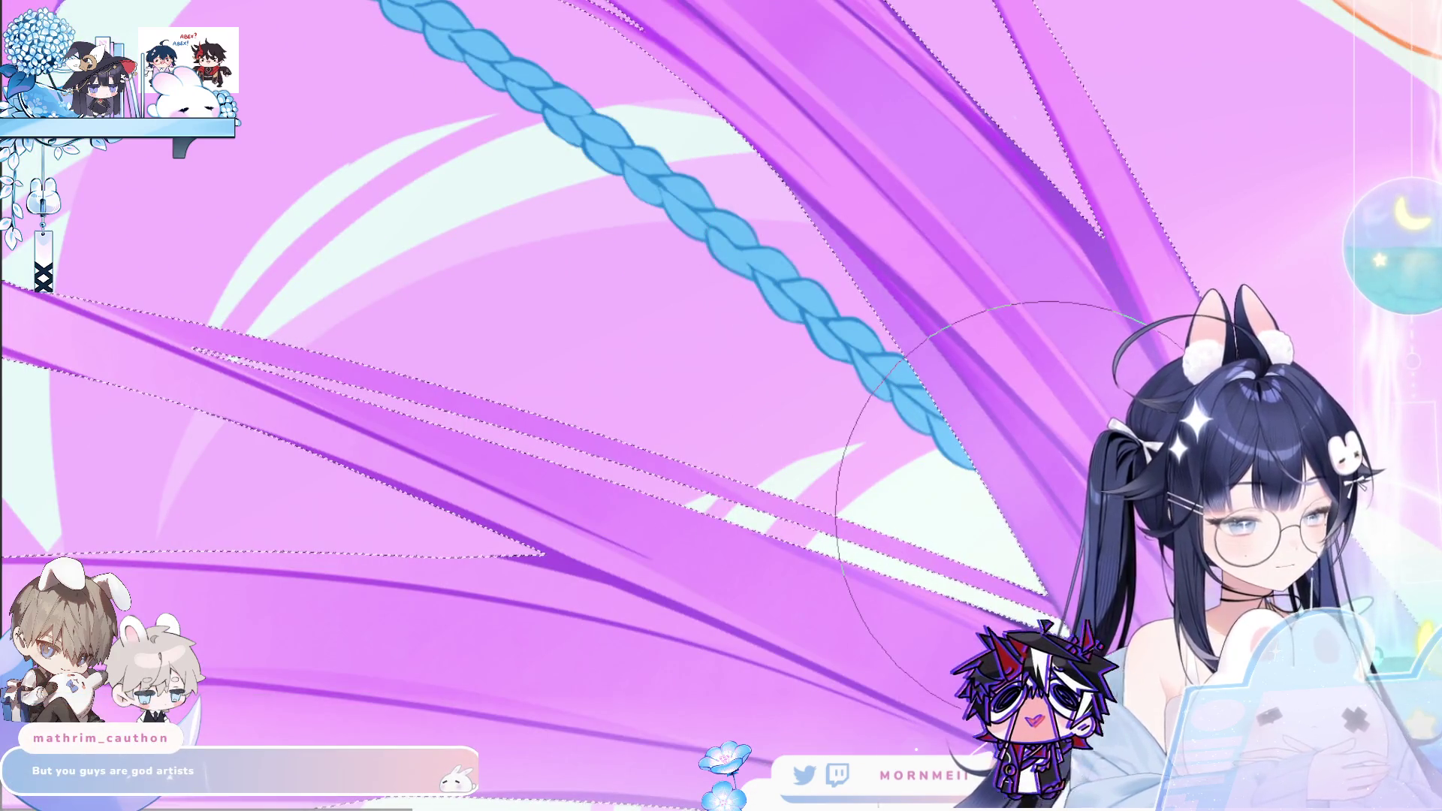
Zoom out to view the braid looping along the full length of the twin-tail hair
left_click_drag(703, 339, 607, 404)
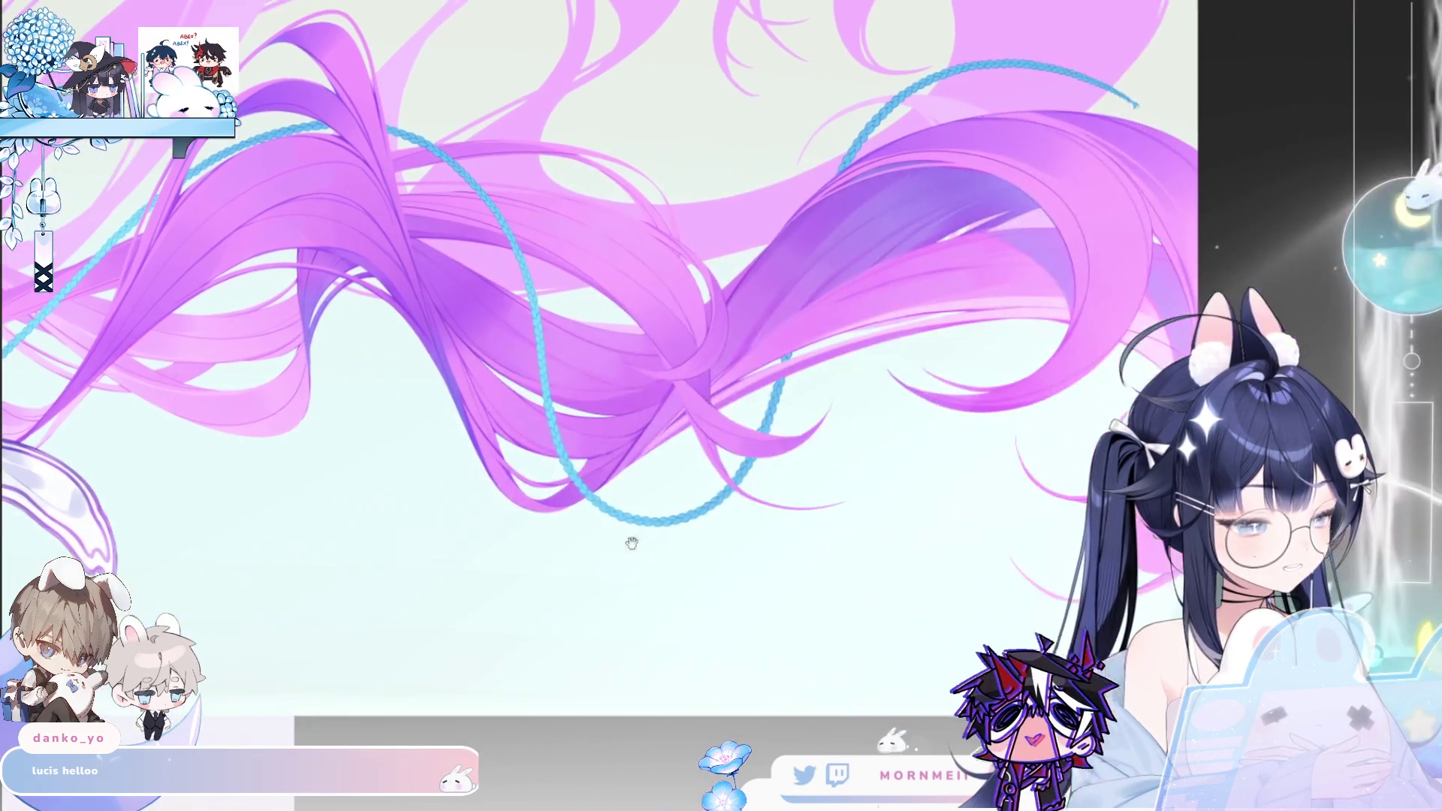
scroll(1009, 359, "up", 2)
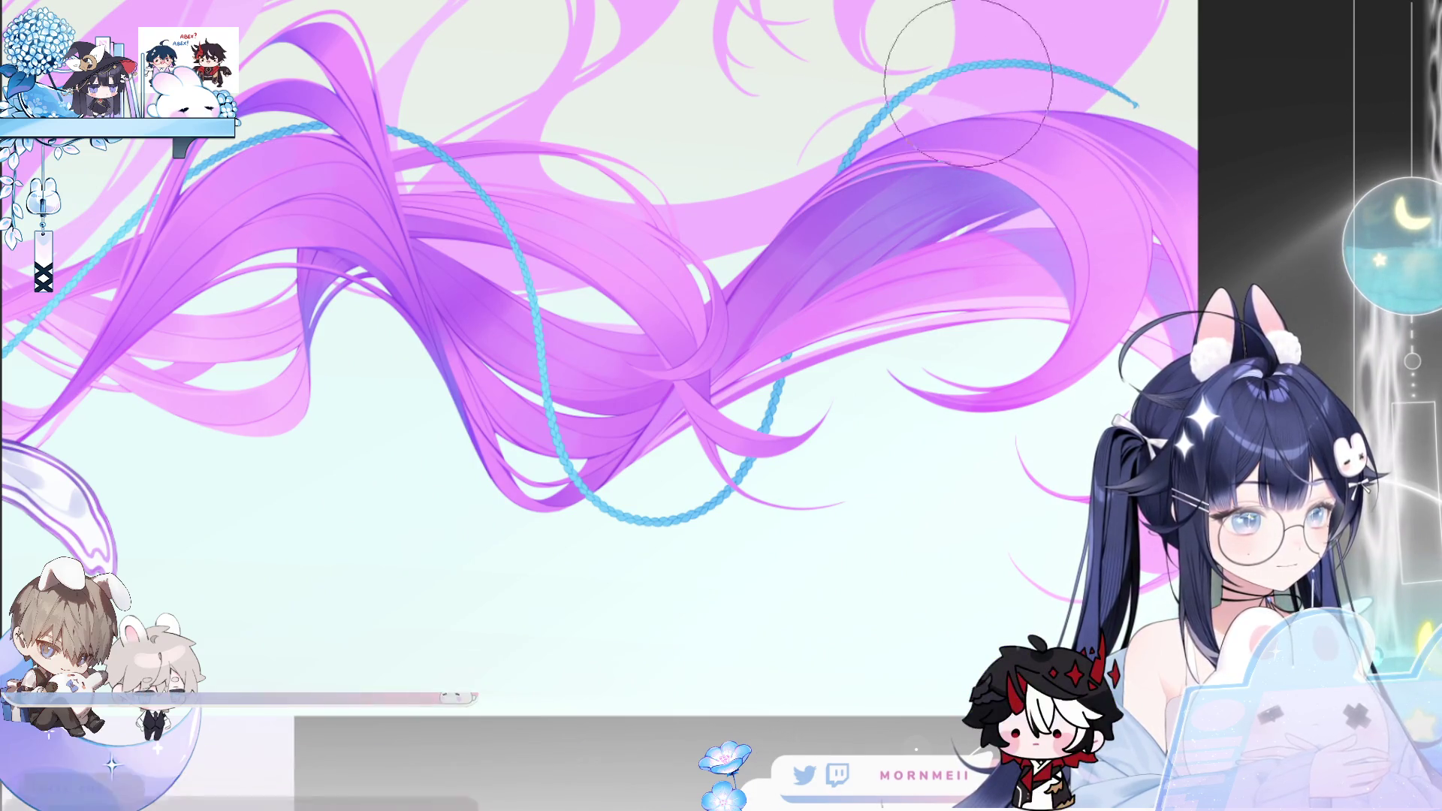
scroll(881, 441, "left", 3)
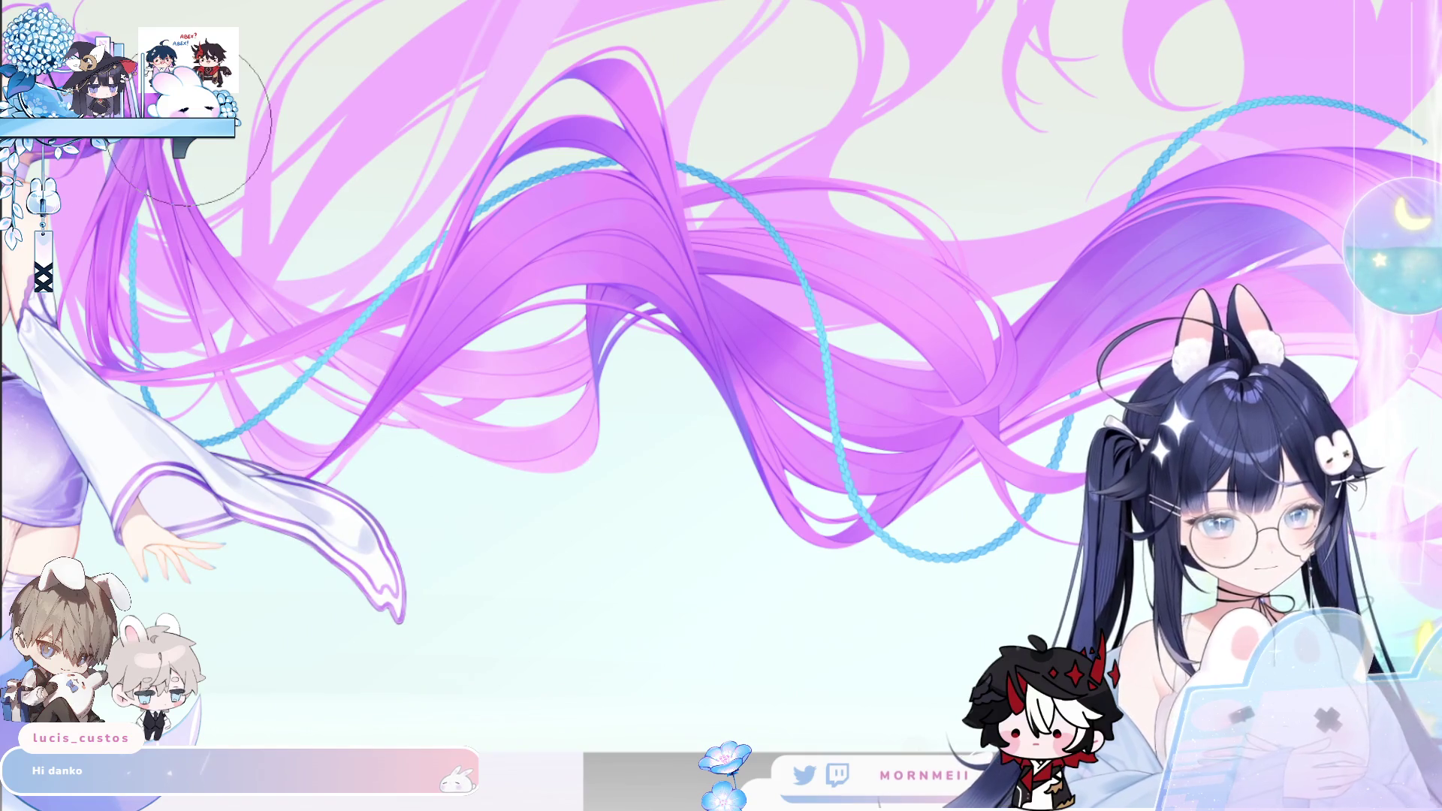
left_click_drag(676, 217, 658, 246)
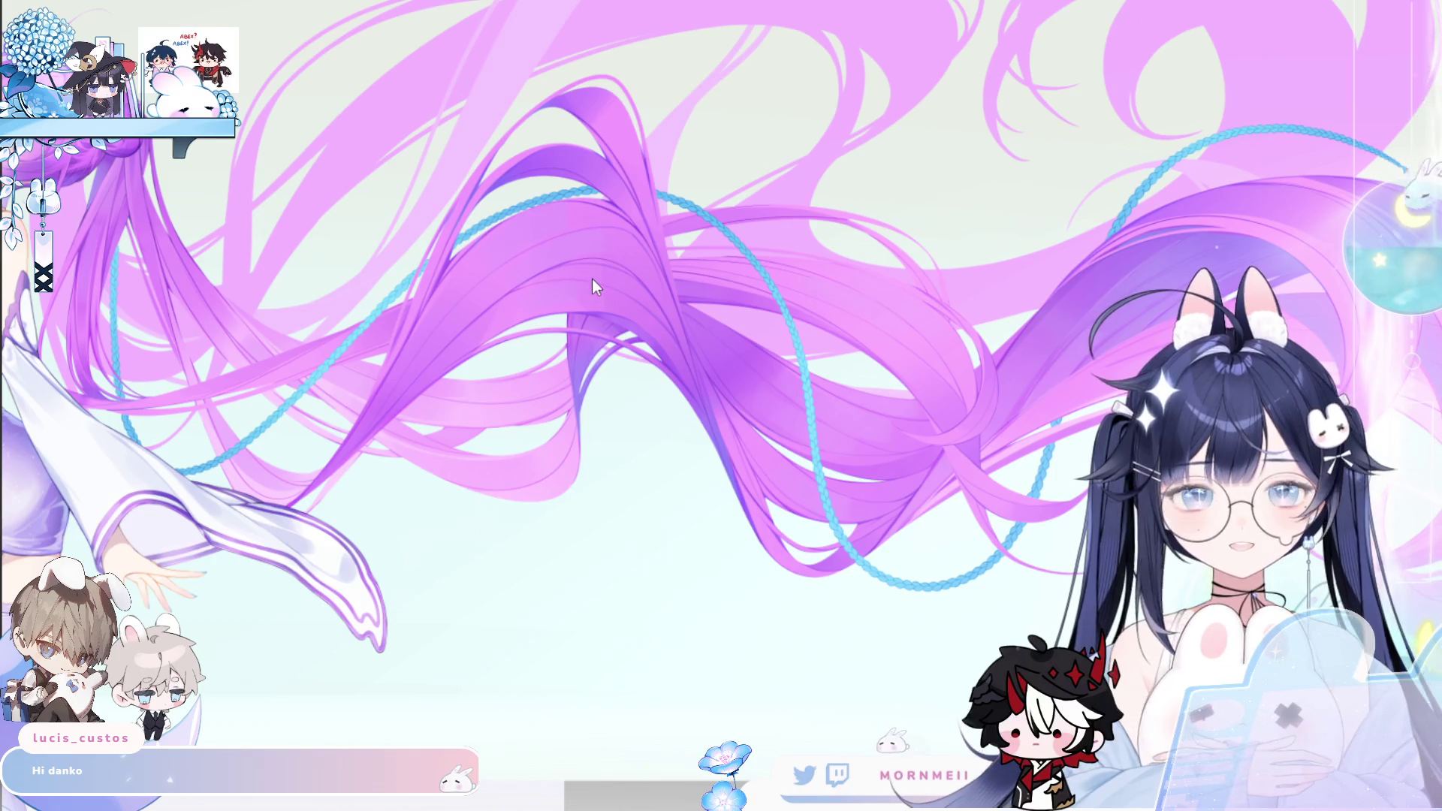
key("e")
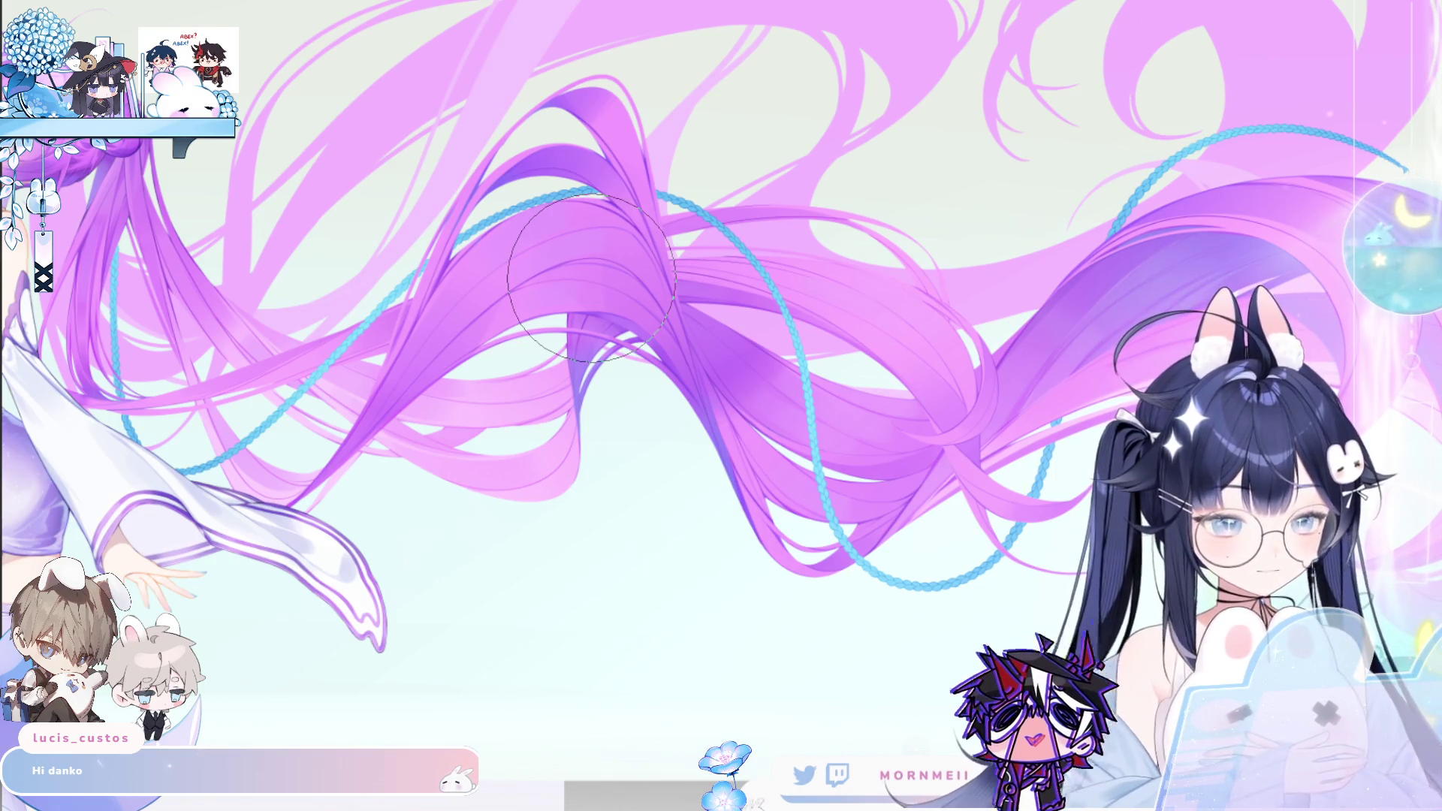
scroll(492, 158, "down", 3)
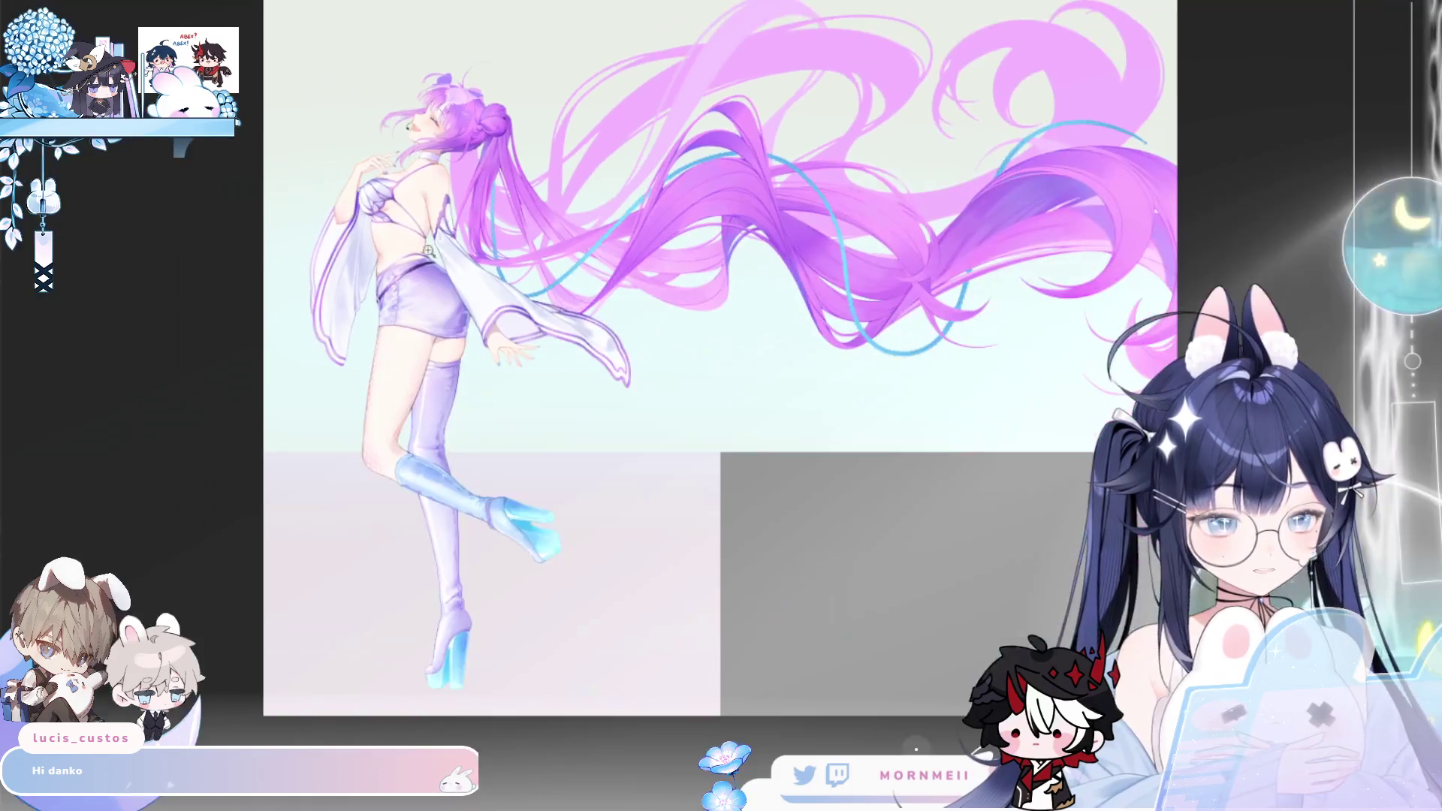
scroll(490, 149, "down", 2)
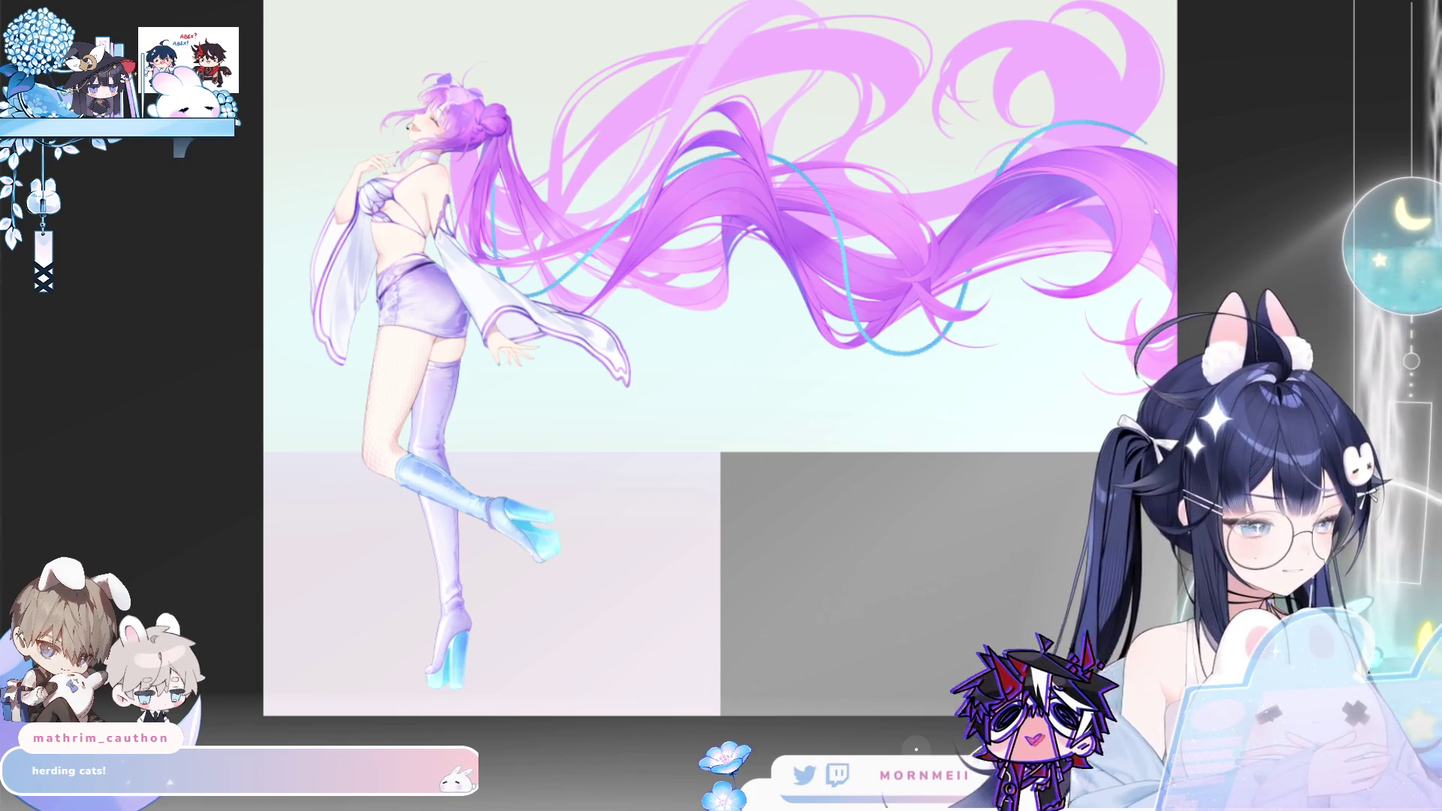
scroll(600, 155, "up", 3)
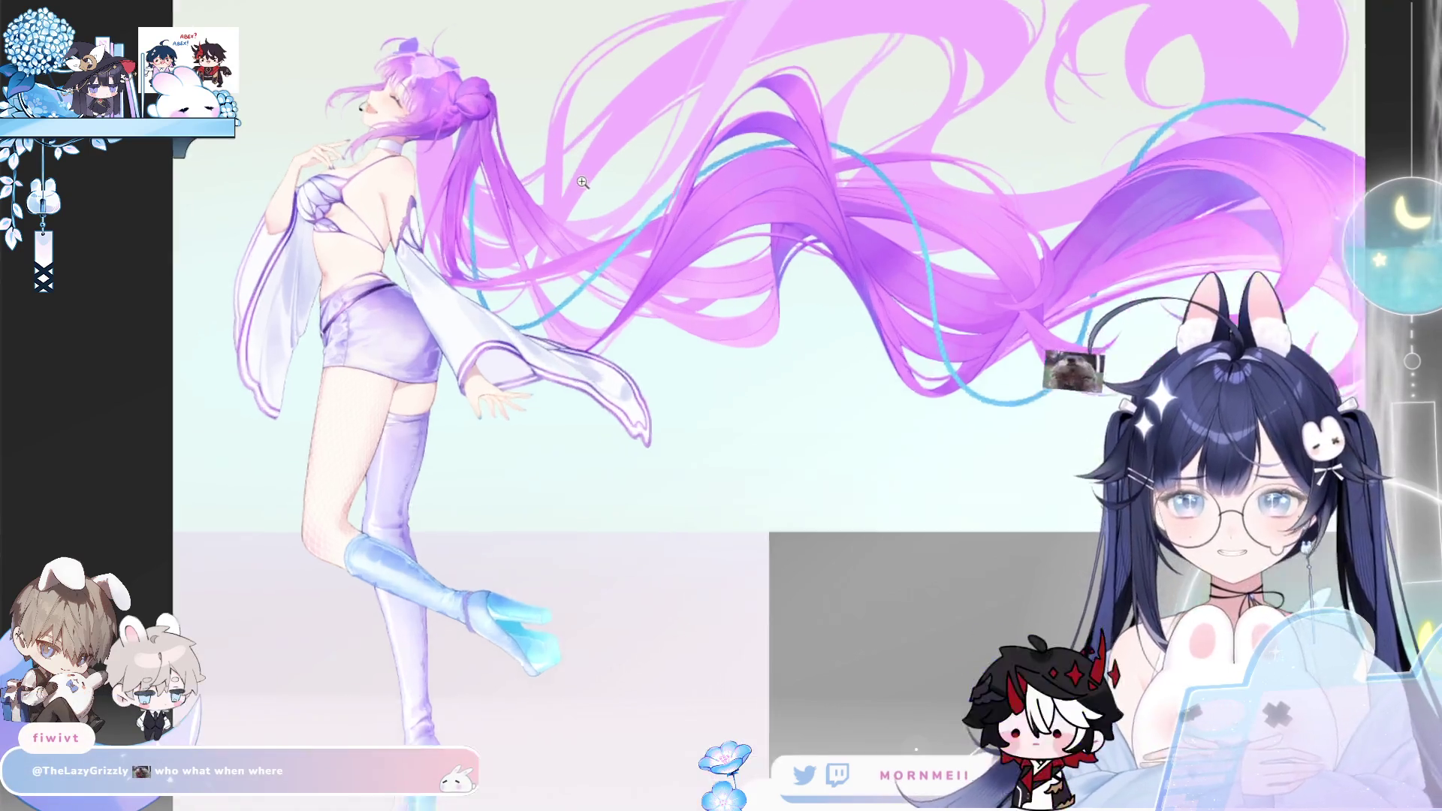
key("h")
key("h")
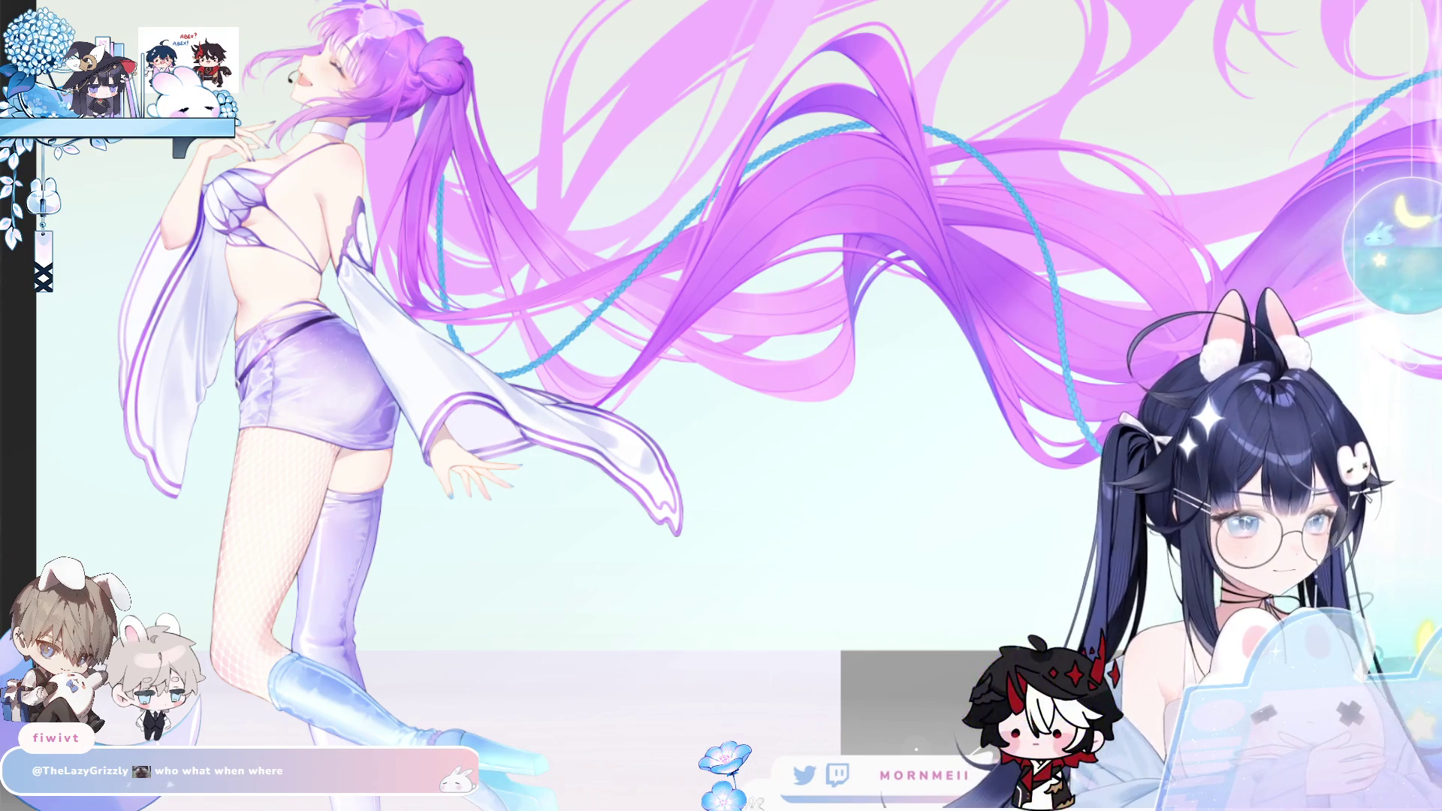
scroll(446, 233, "up", 2)
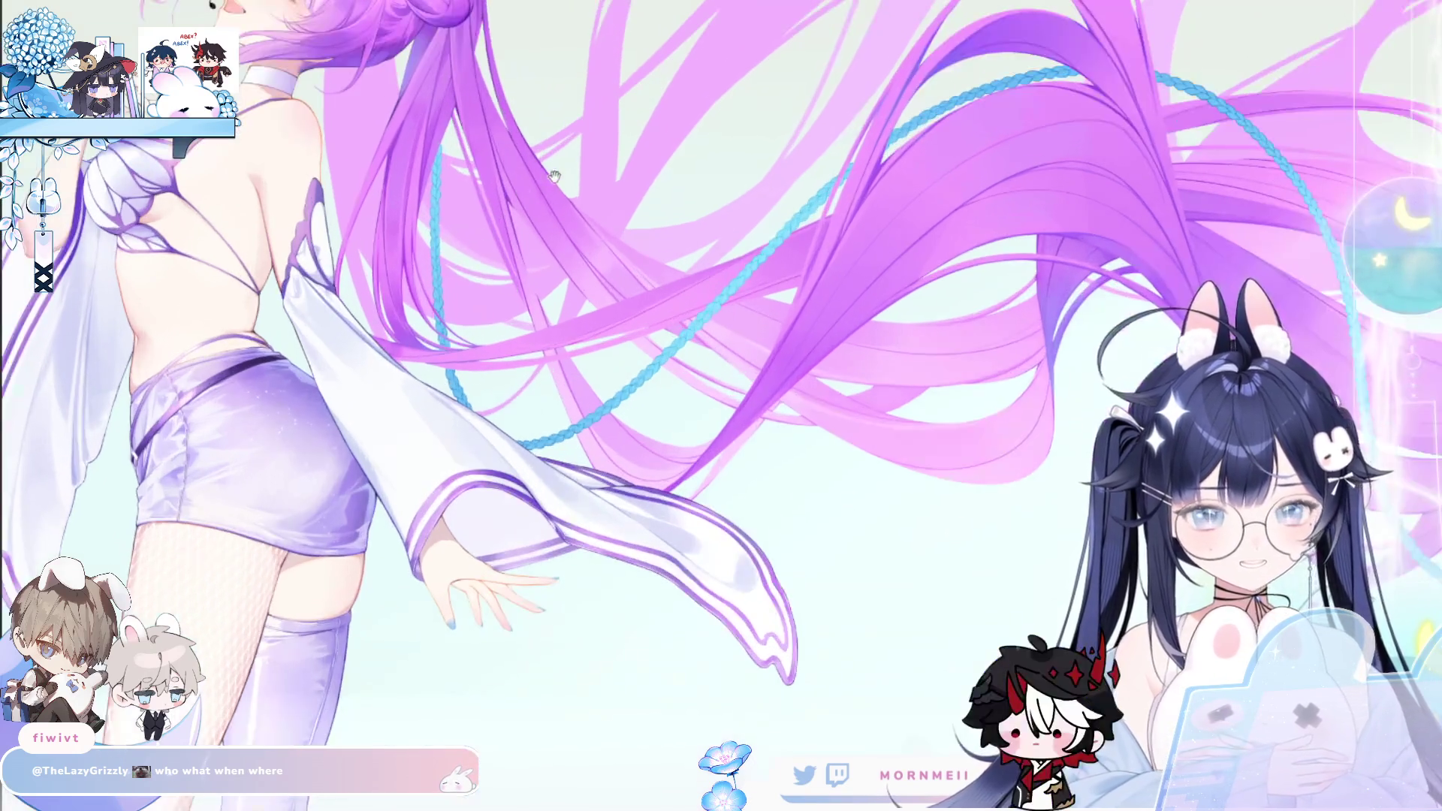
key("h")
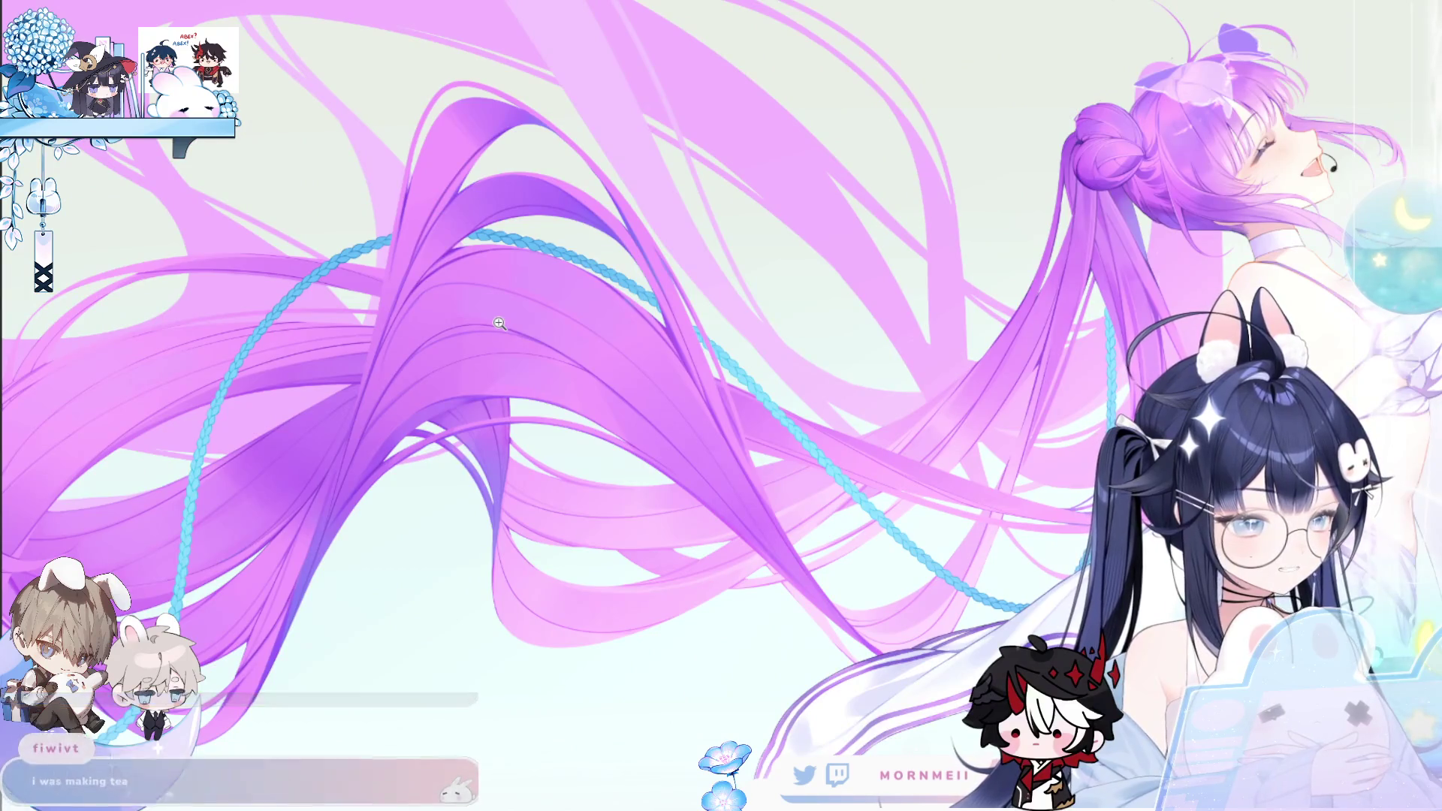
key("h")
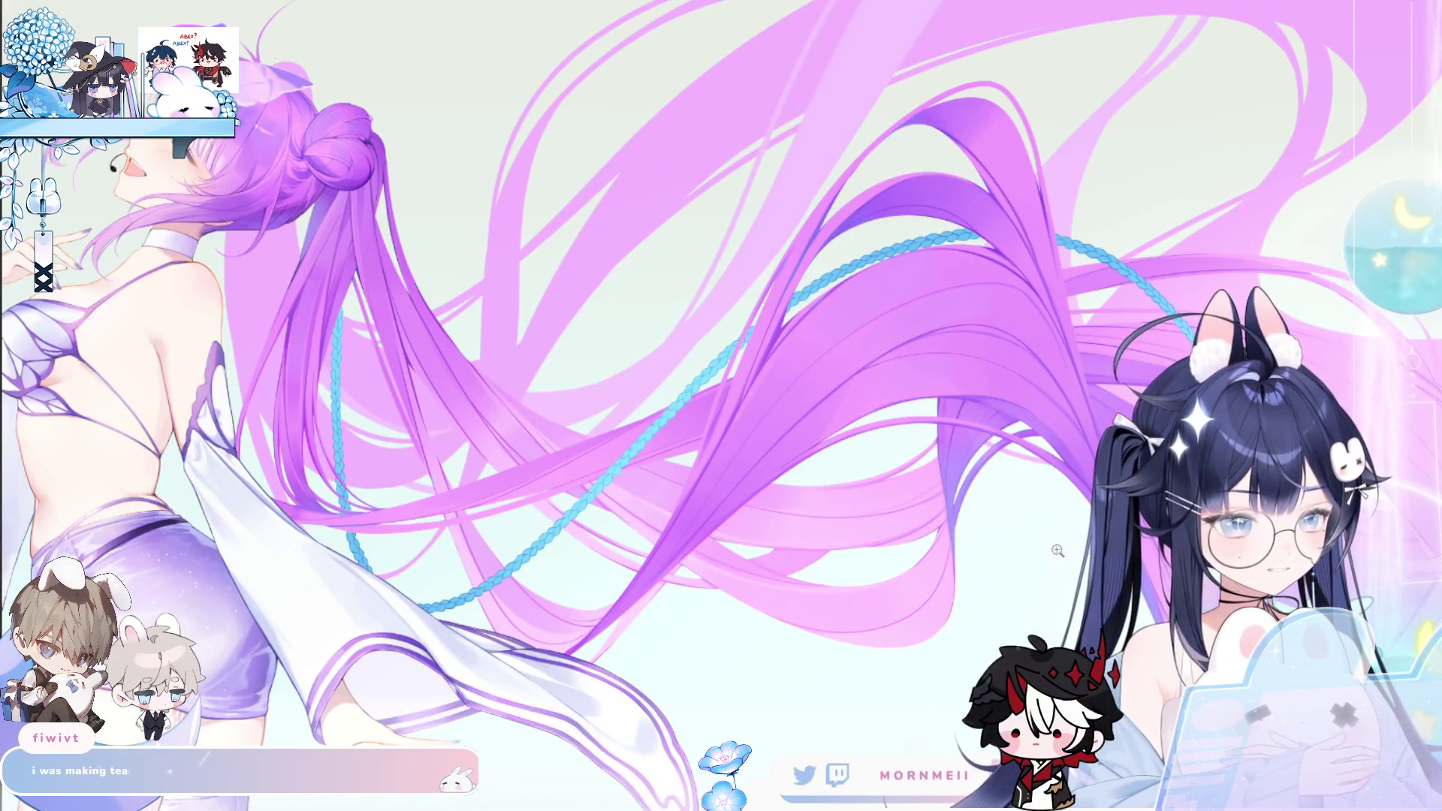
scroll(694, 417, "down", 3)
scroll(694, 416, "up", 3)
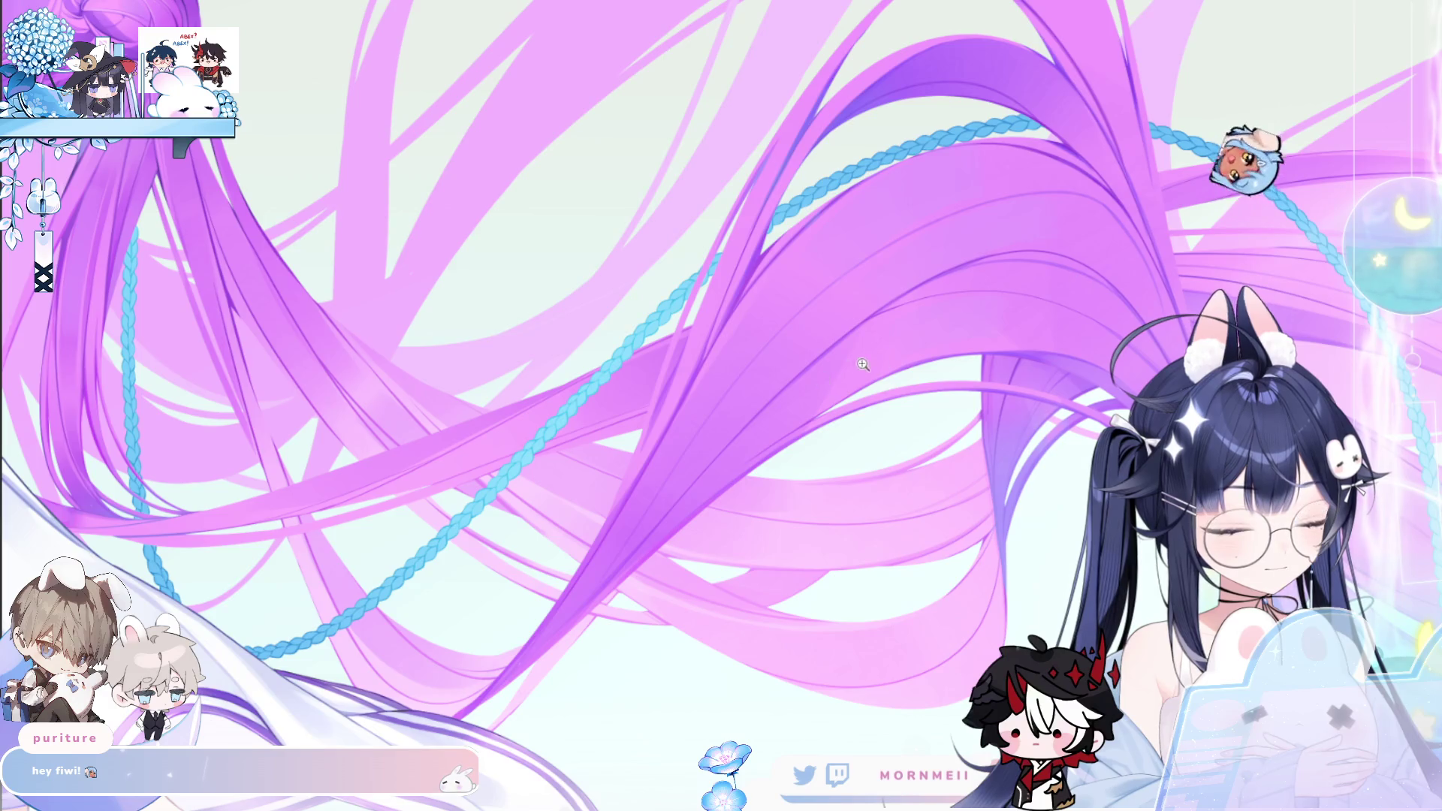
scroll(746, 411, "down", 3)
scroll(746, 411, "up", 3)
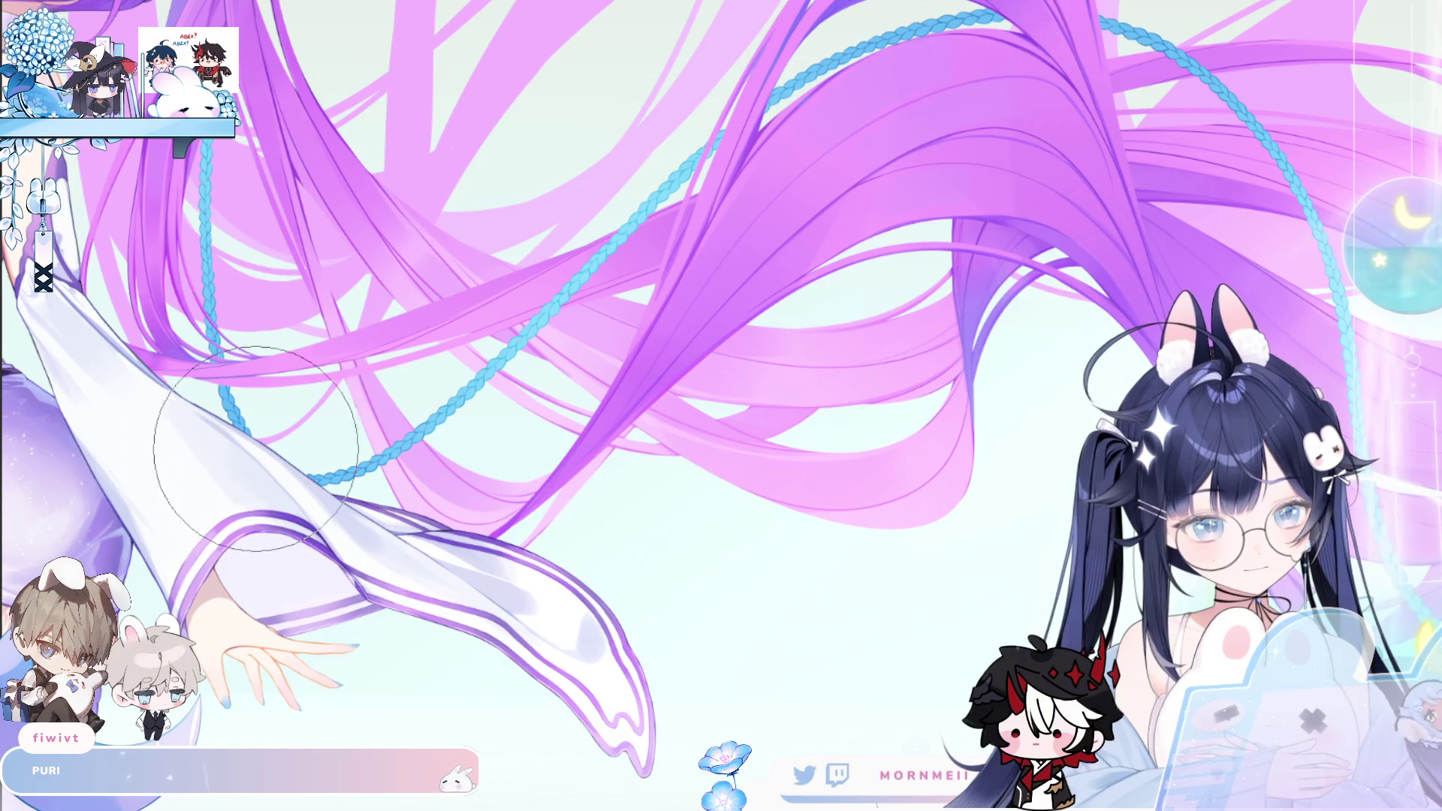
scroll(837, 379, "up", 2)
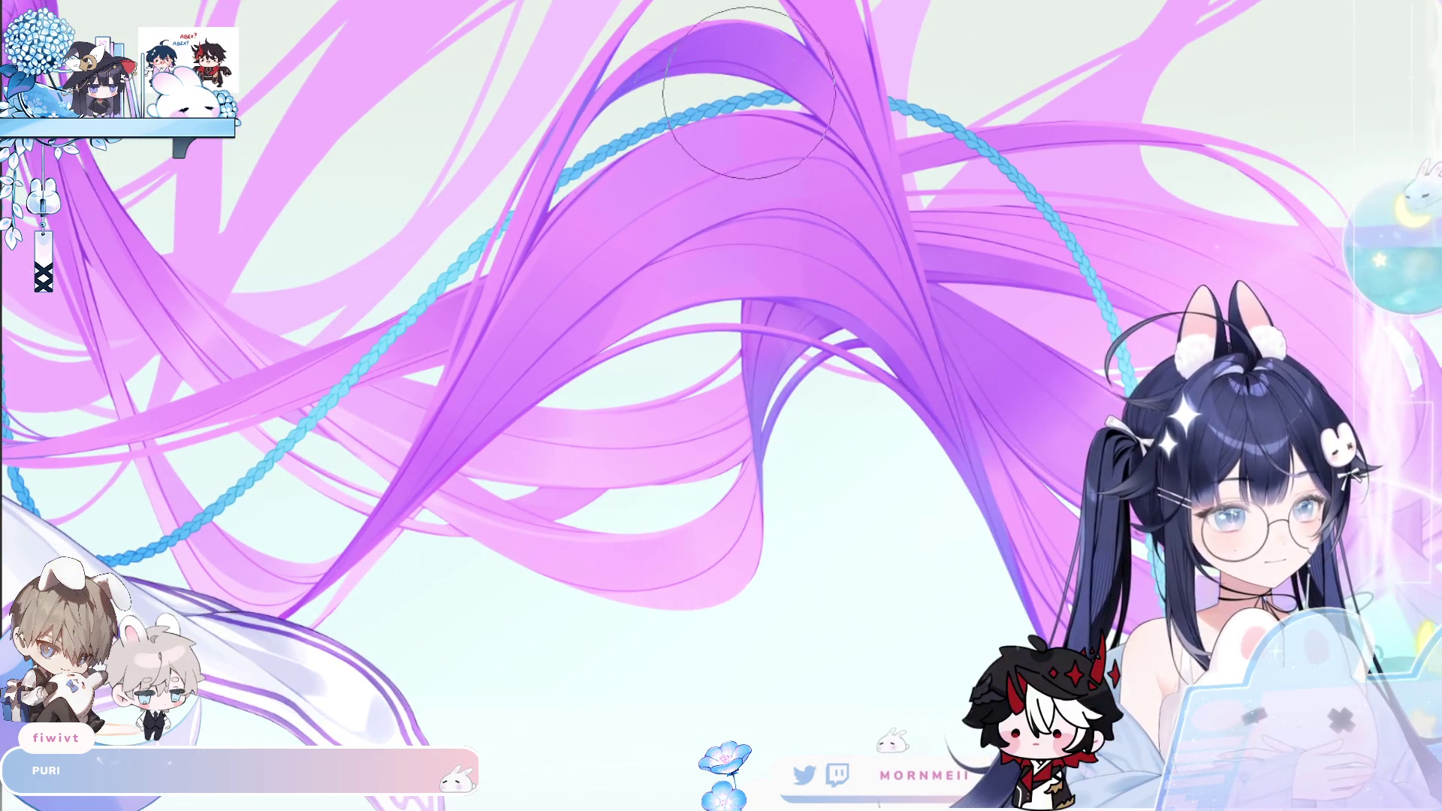
scroll(909, 222, "up", 2)
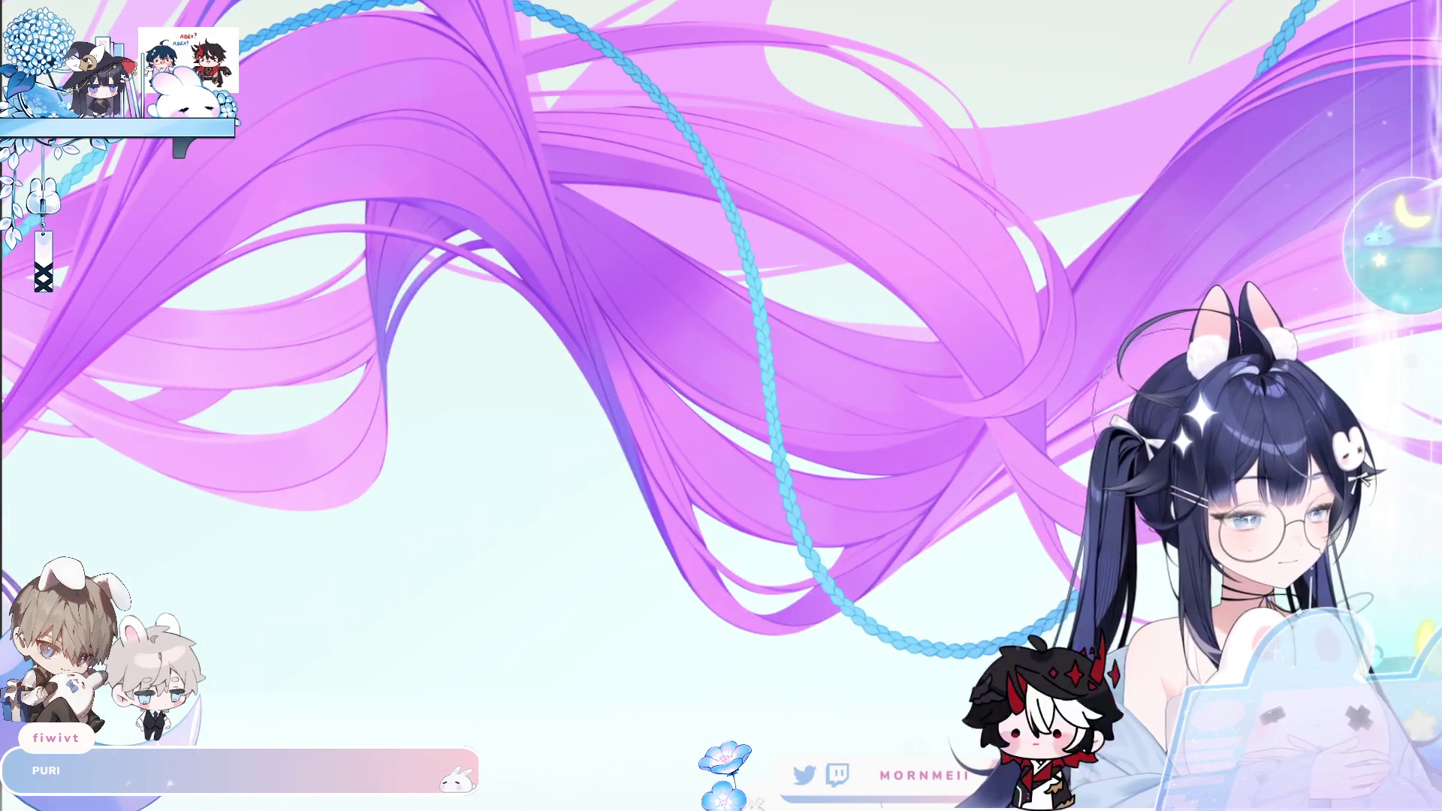
scroll(841, 252, "down", 2)
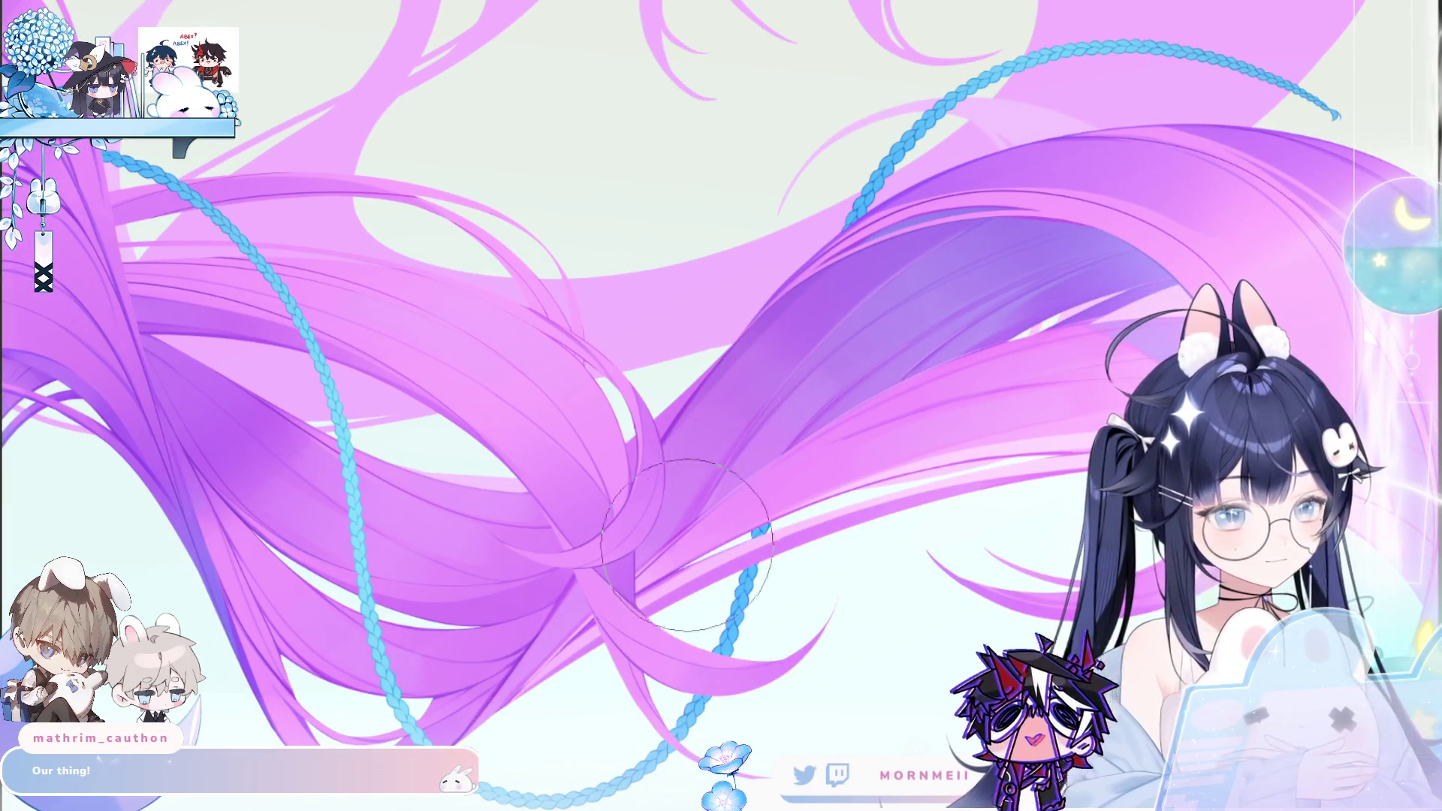
scroll(686, 545, "down", 5)
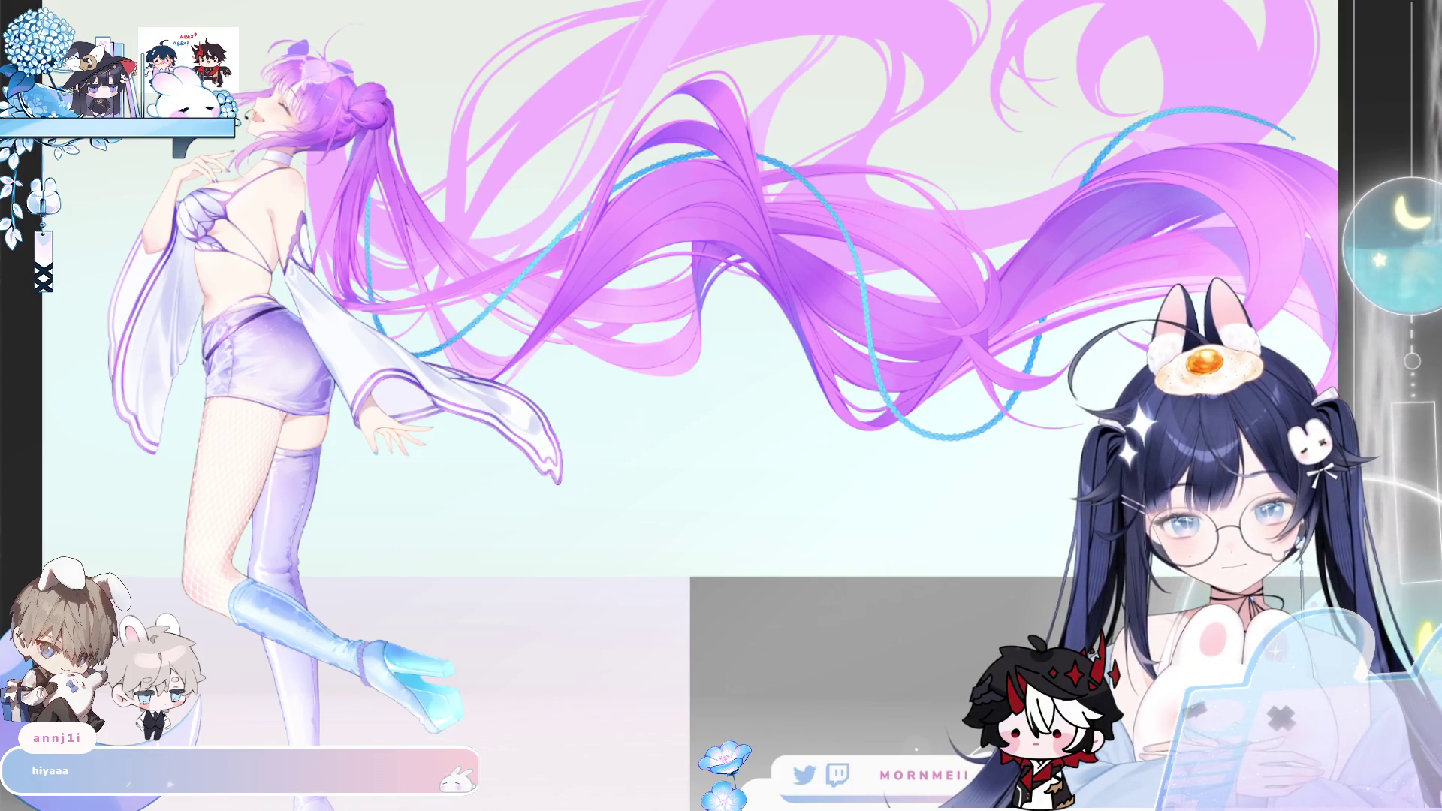
Fit the artwork to the window, mirror it horizontally, zoom on the sleeve and hair, then refit
scroll(399, 184, "up", 2)
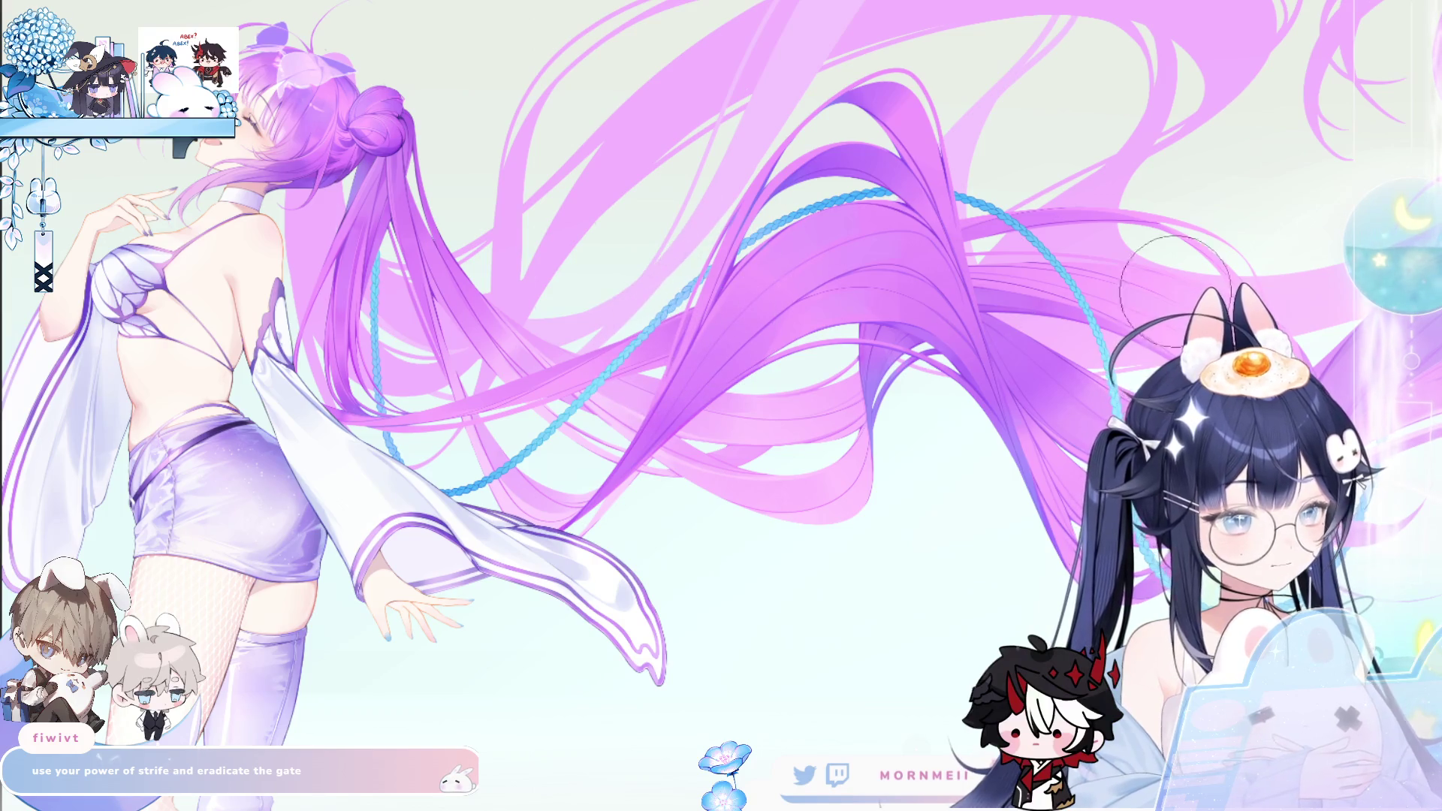
scroll(760, 361, "right", 5)
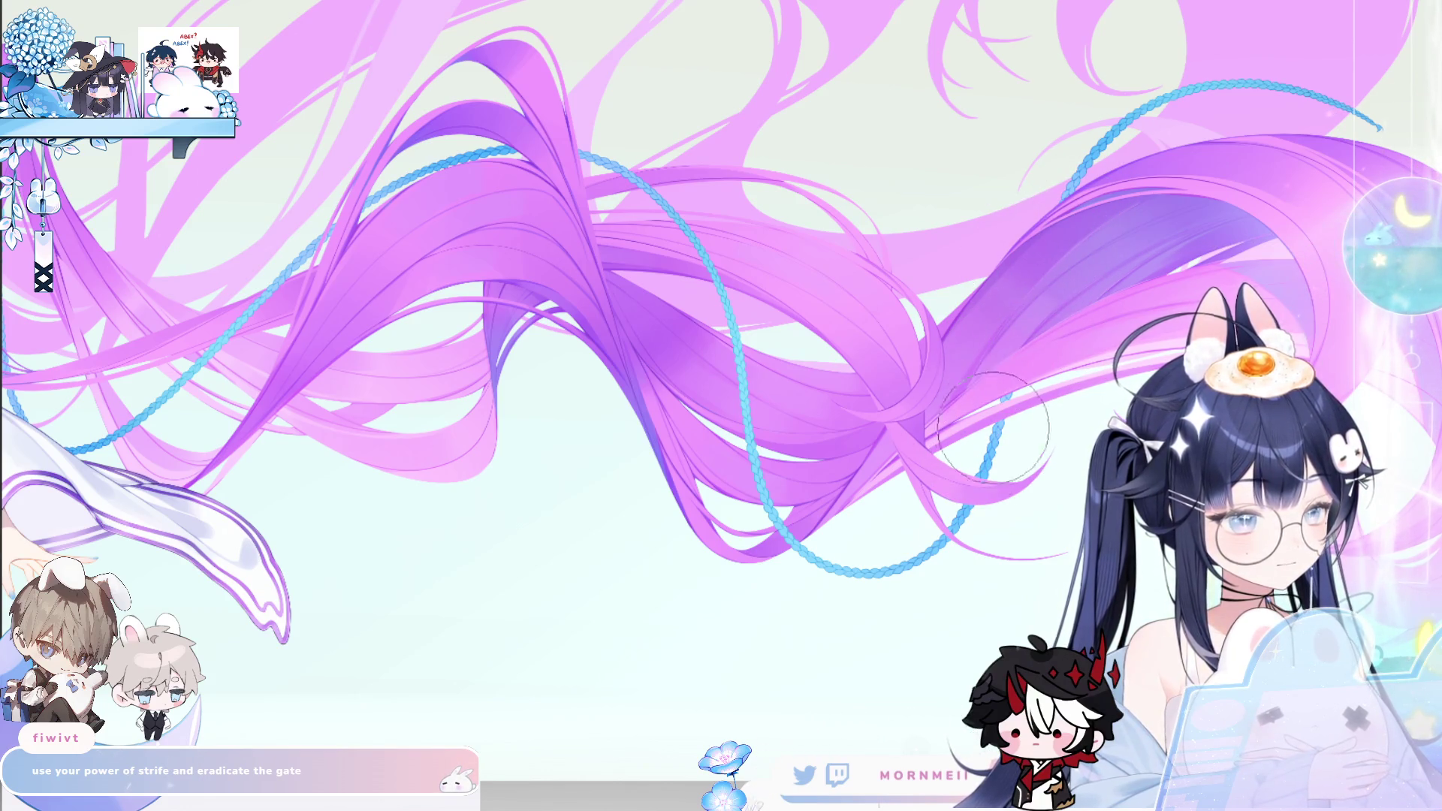
key("ctrl+0")
key("h")
key("h")
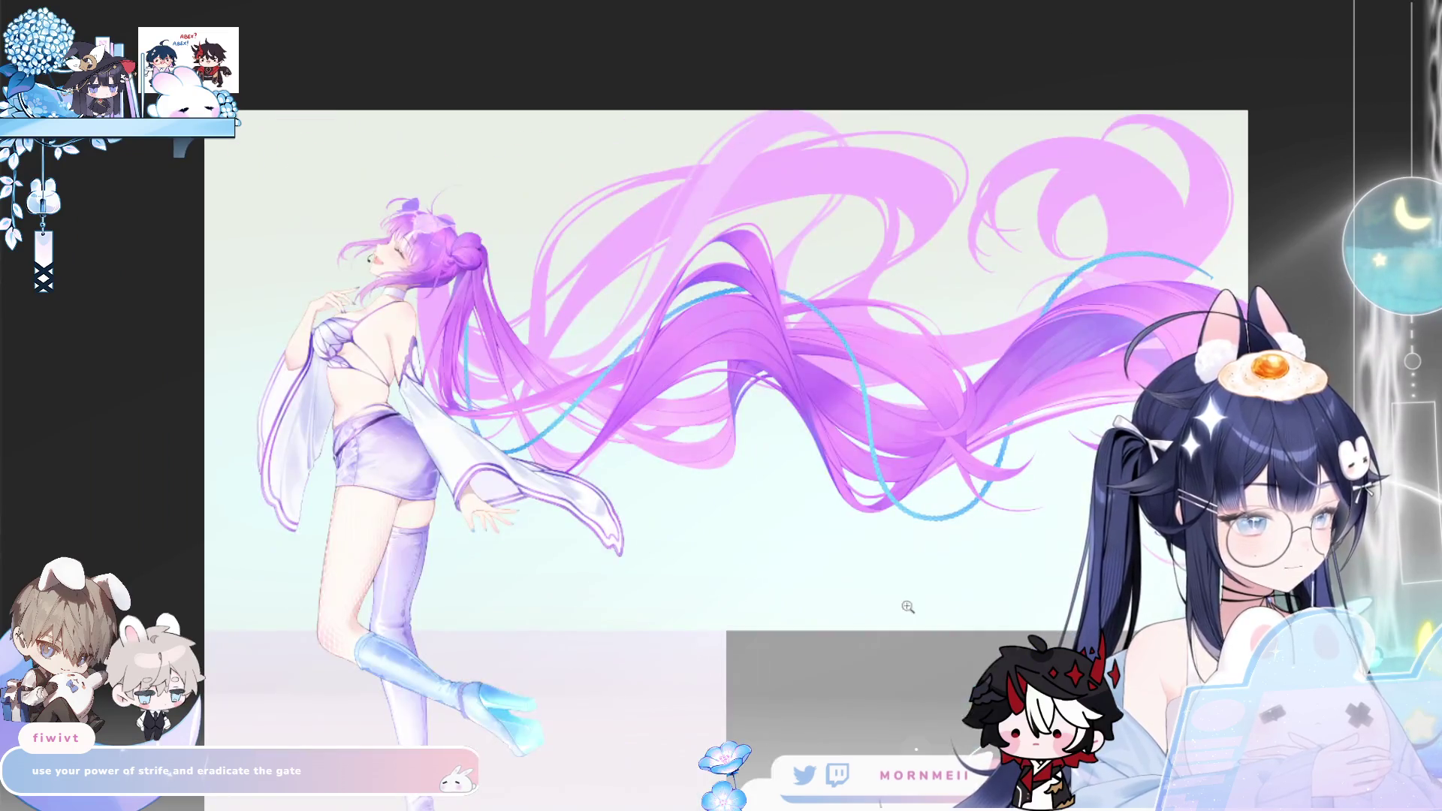
left_click_drag(526, 488, 591, 251)
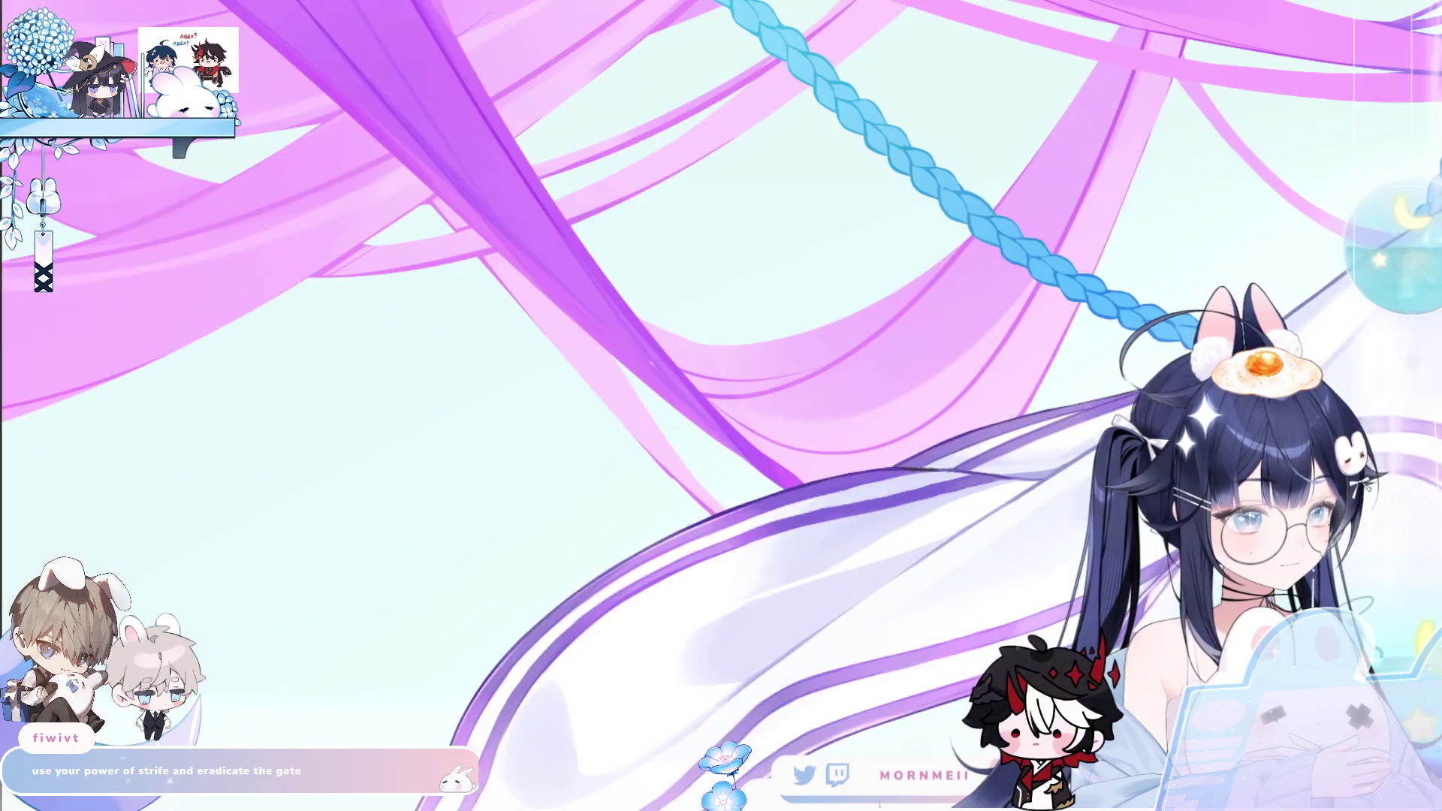
key("ctrl+0")
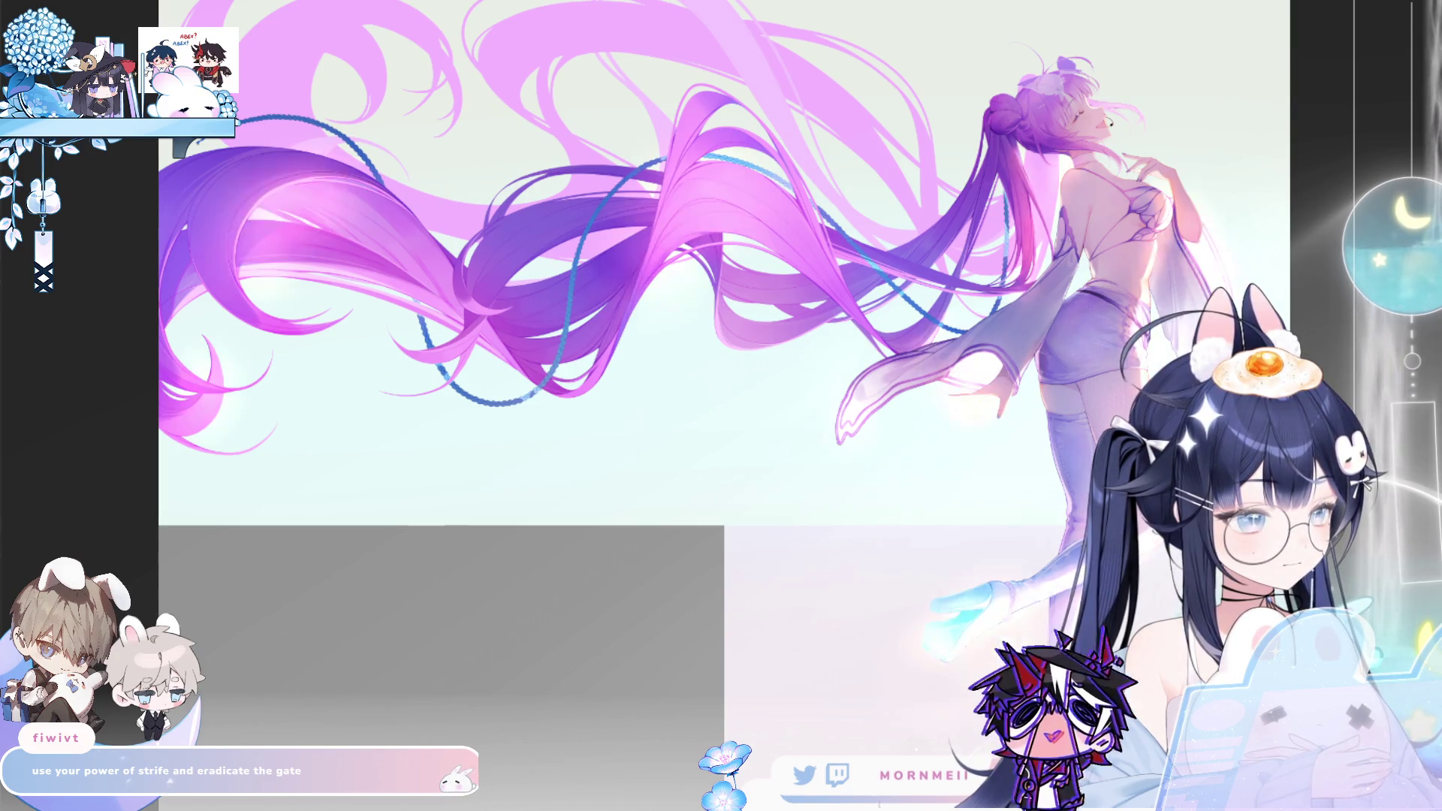
key("h")
key("h")
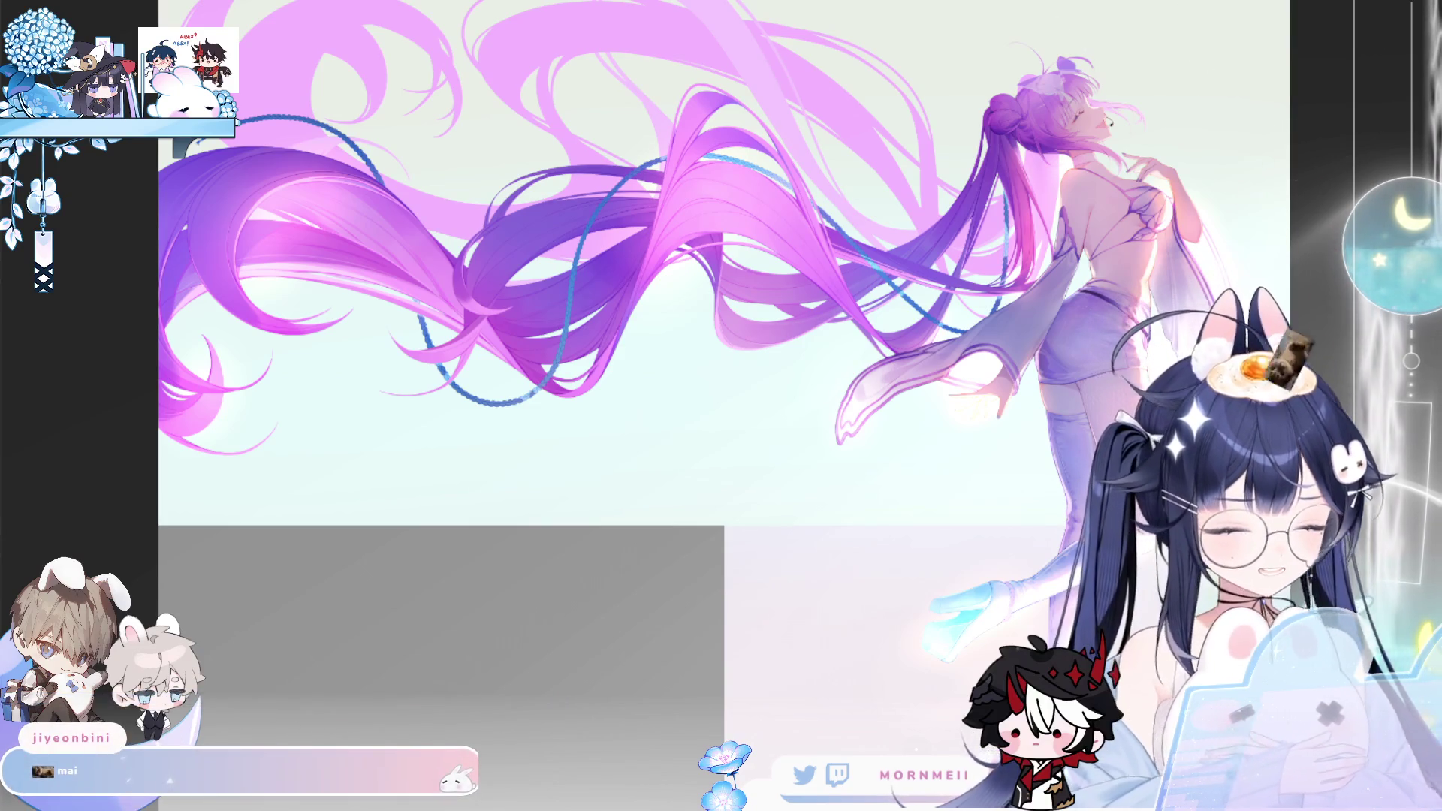
left_click(281, 93)
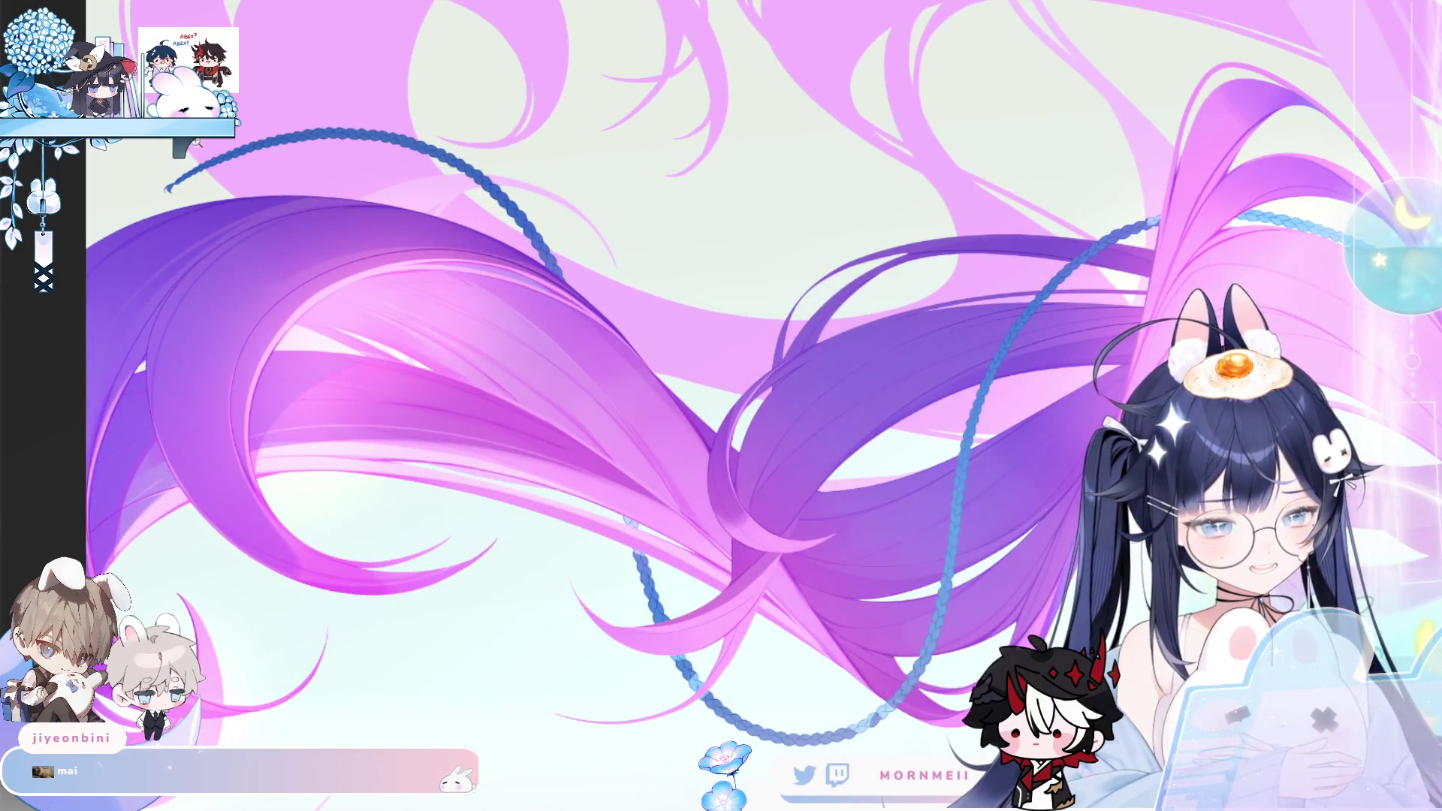
left_click(740, 123)
left_click(557, 354)
left_click(972, 185)
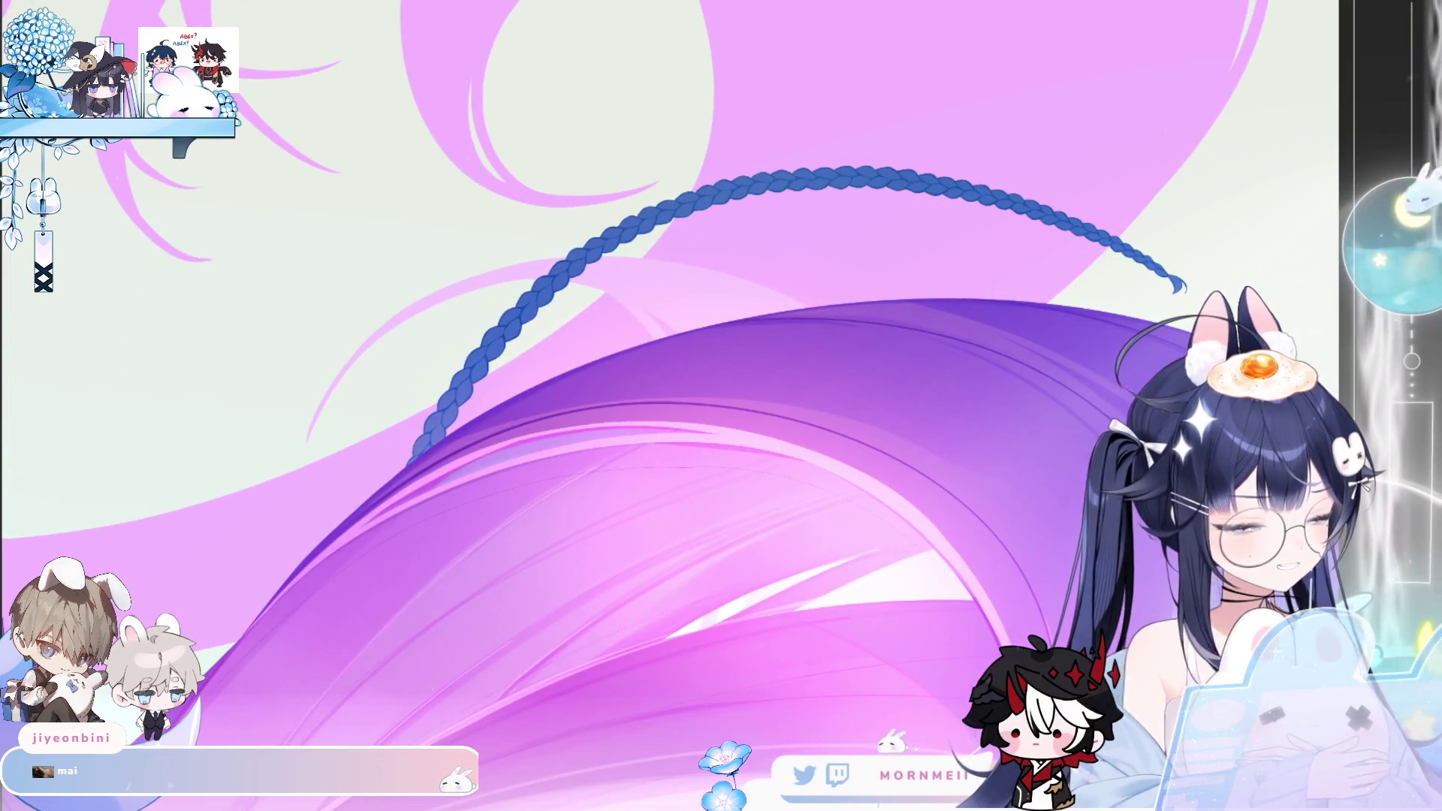
left_click_drag(976, 526, 1159, 250)
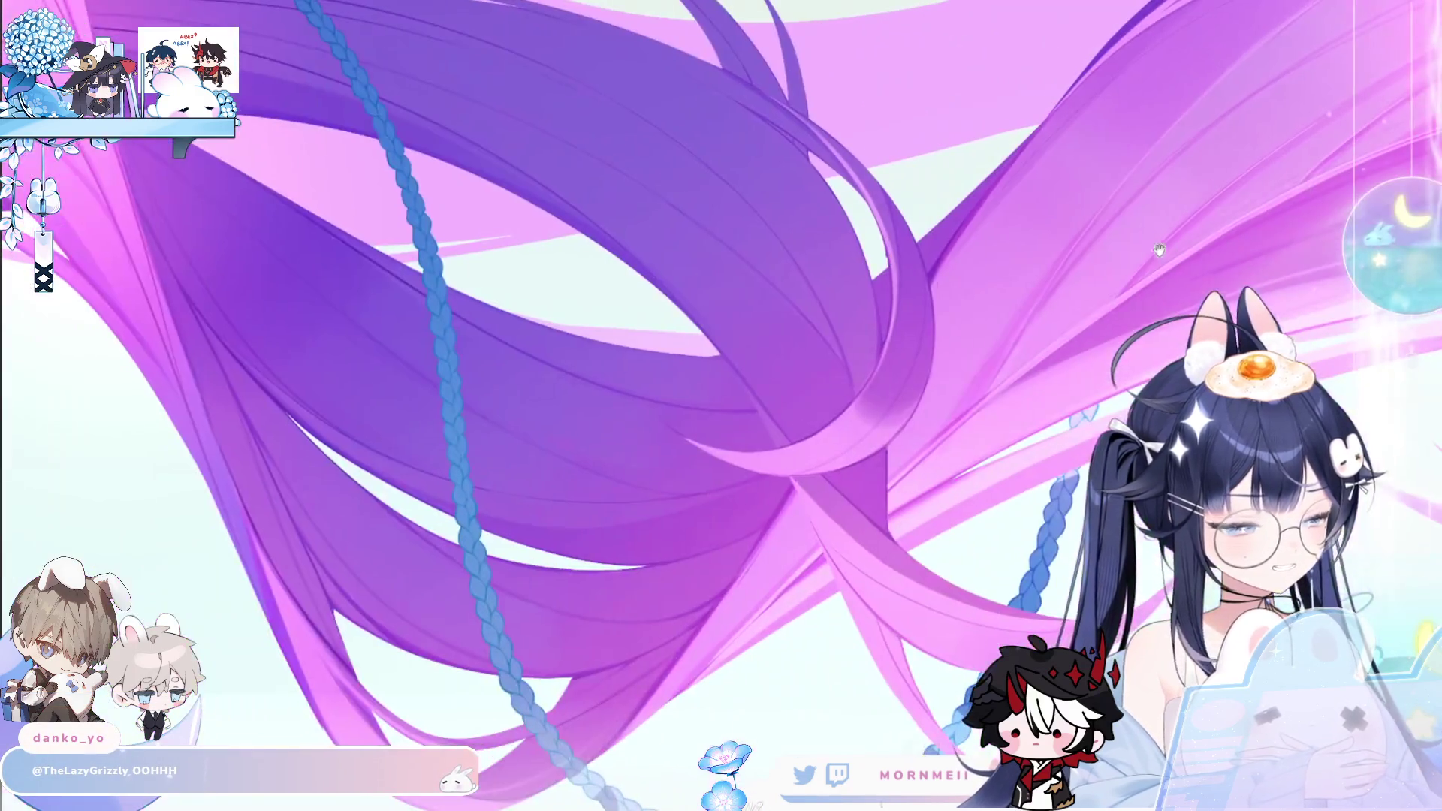
left_click(778, 545, "alt")
left_click(451, 480)
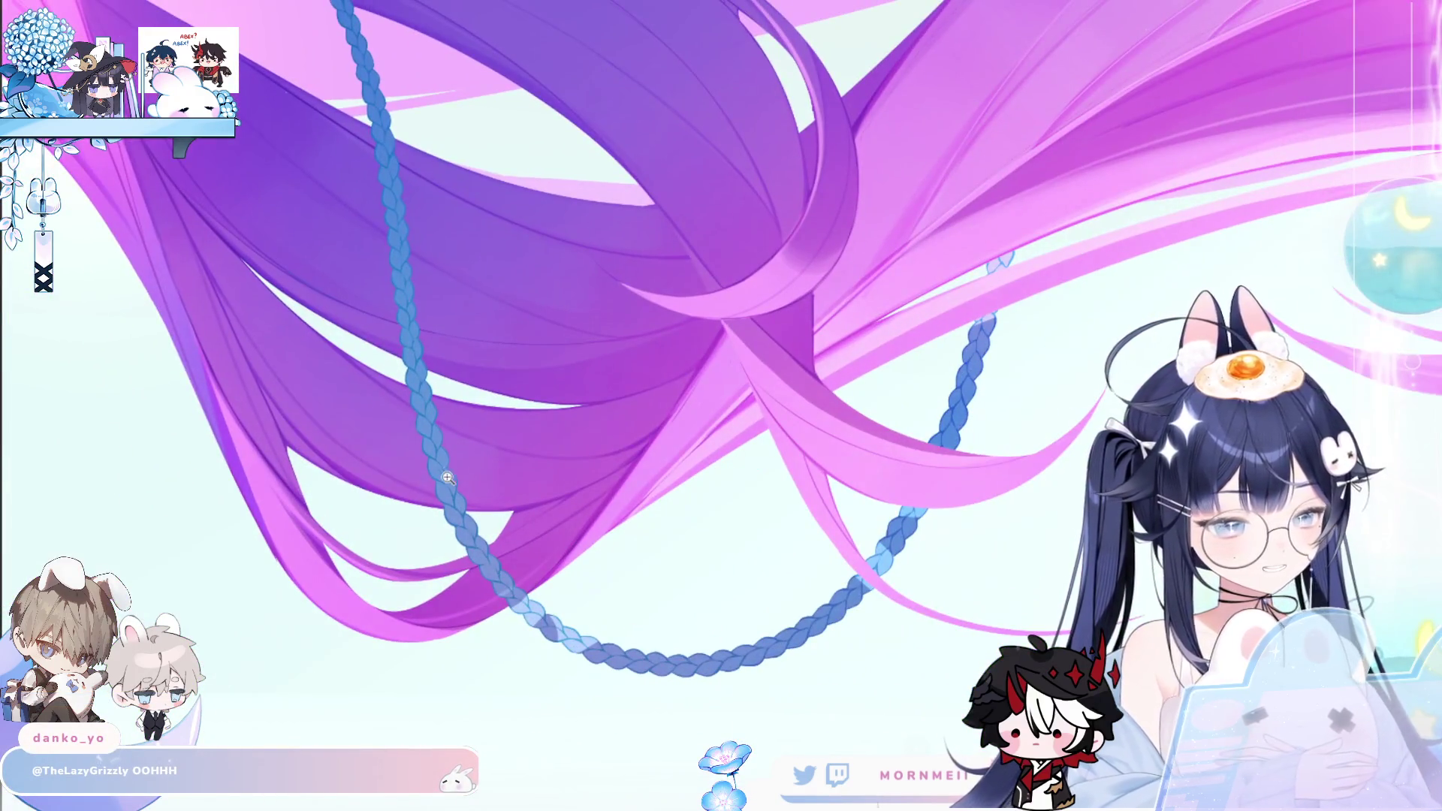
left_click(460, 482)
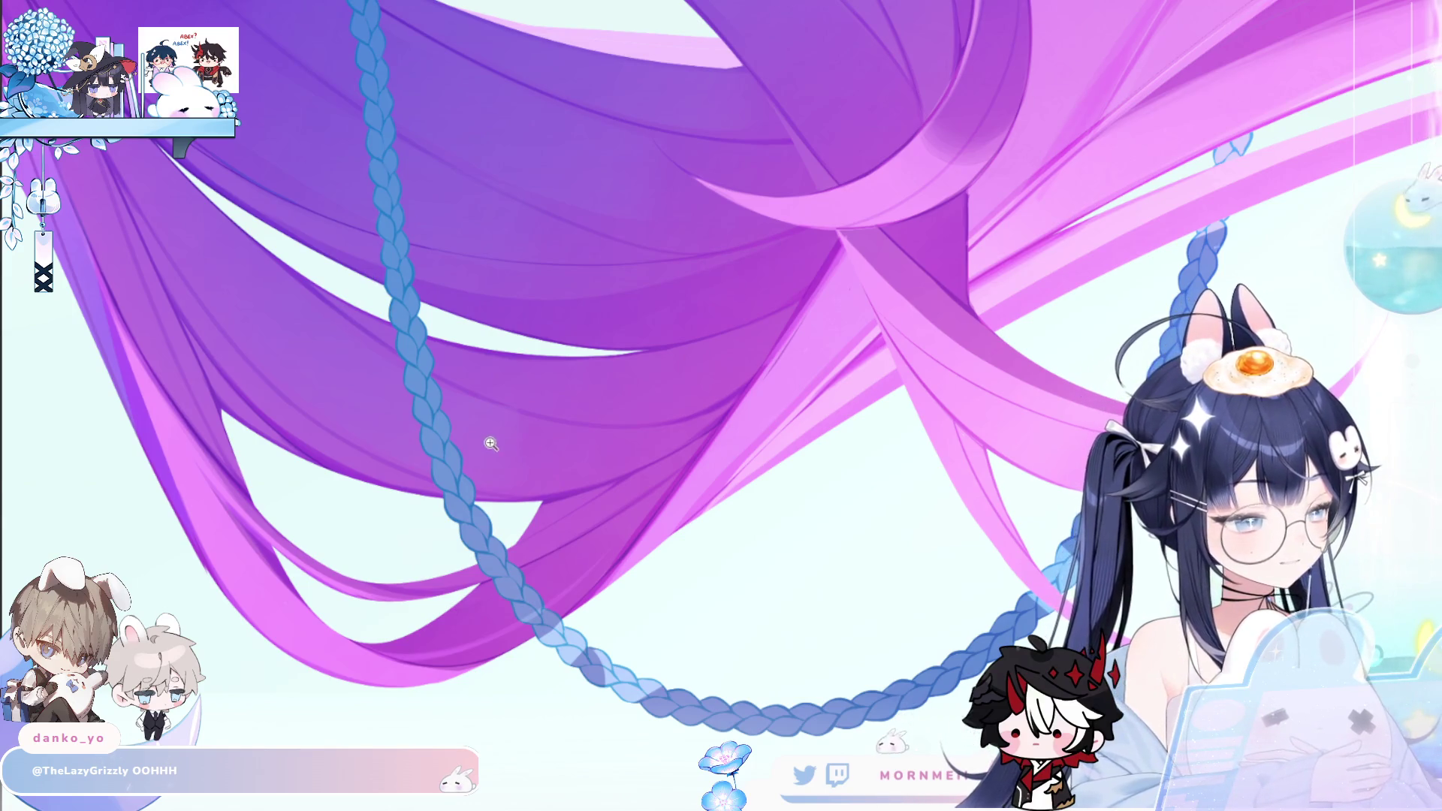
scroll(489, 441, "up", 2)
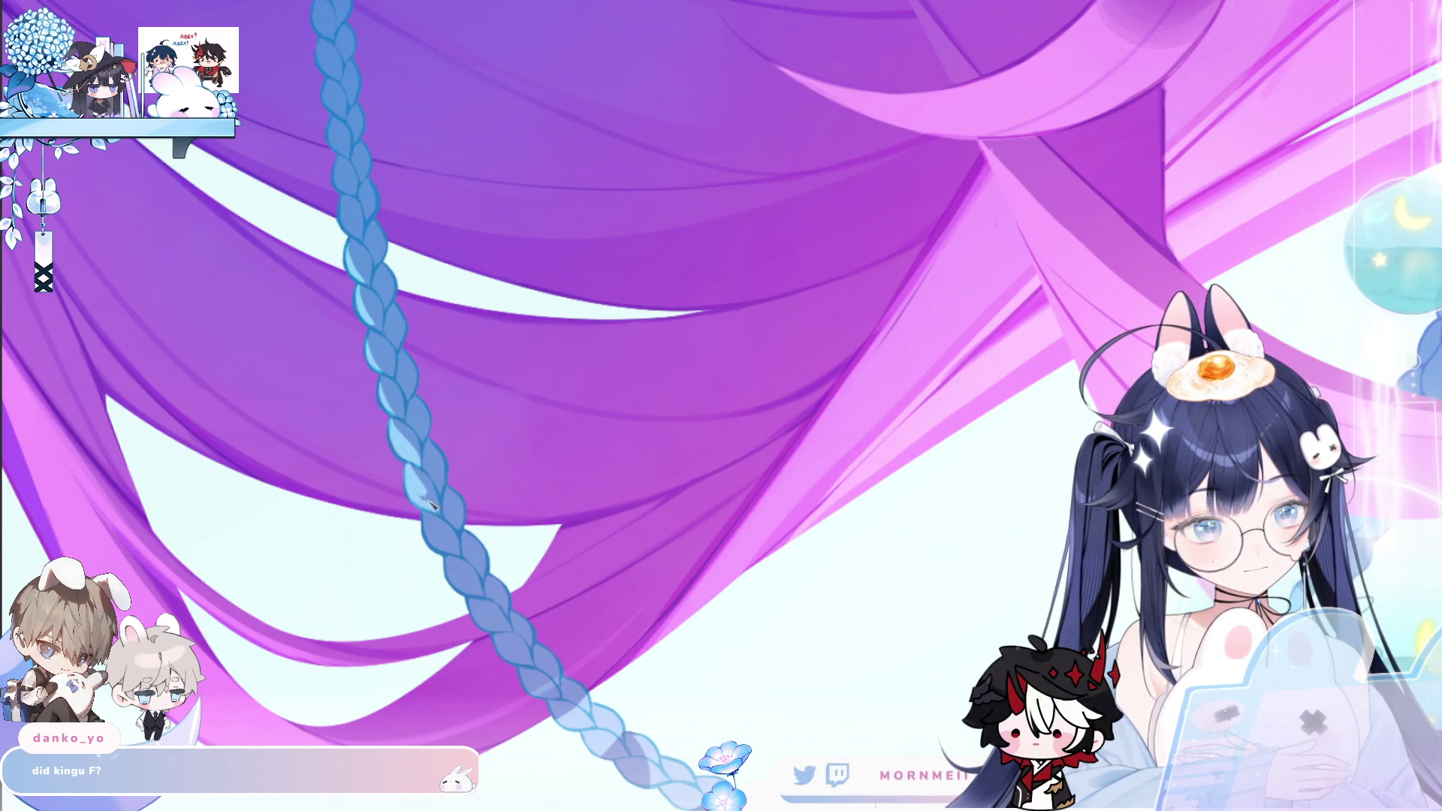
Bring the lower braid into close view and make the brush much larger
left_click_drag(441, 514, 434, 396)
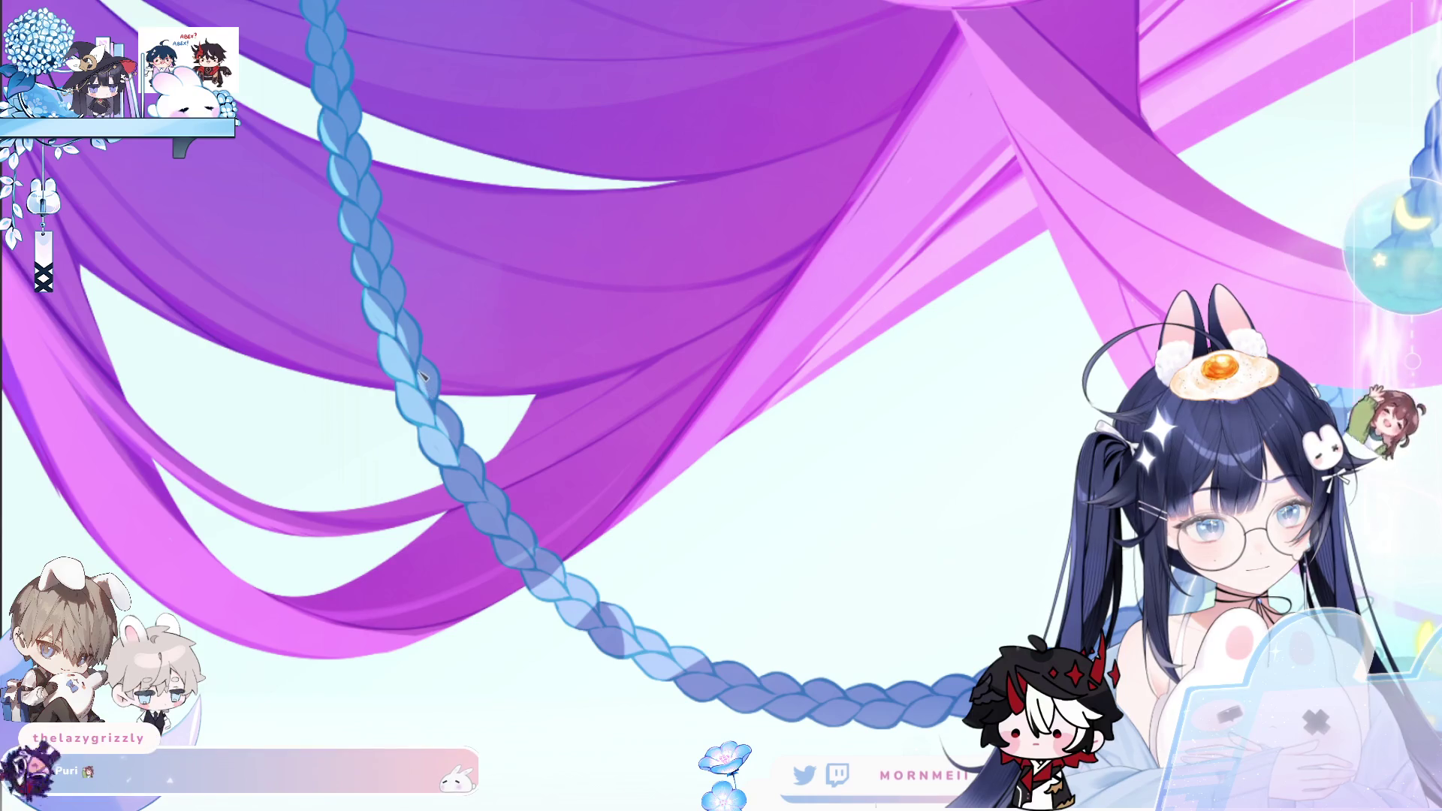
scroll(515, 322, "down", 3)
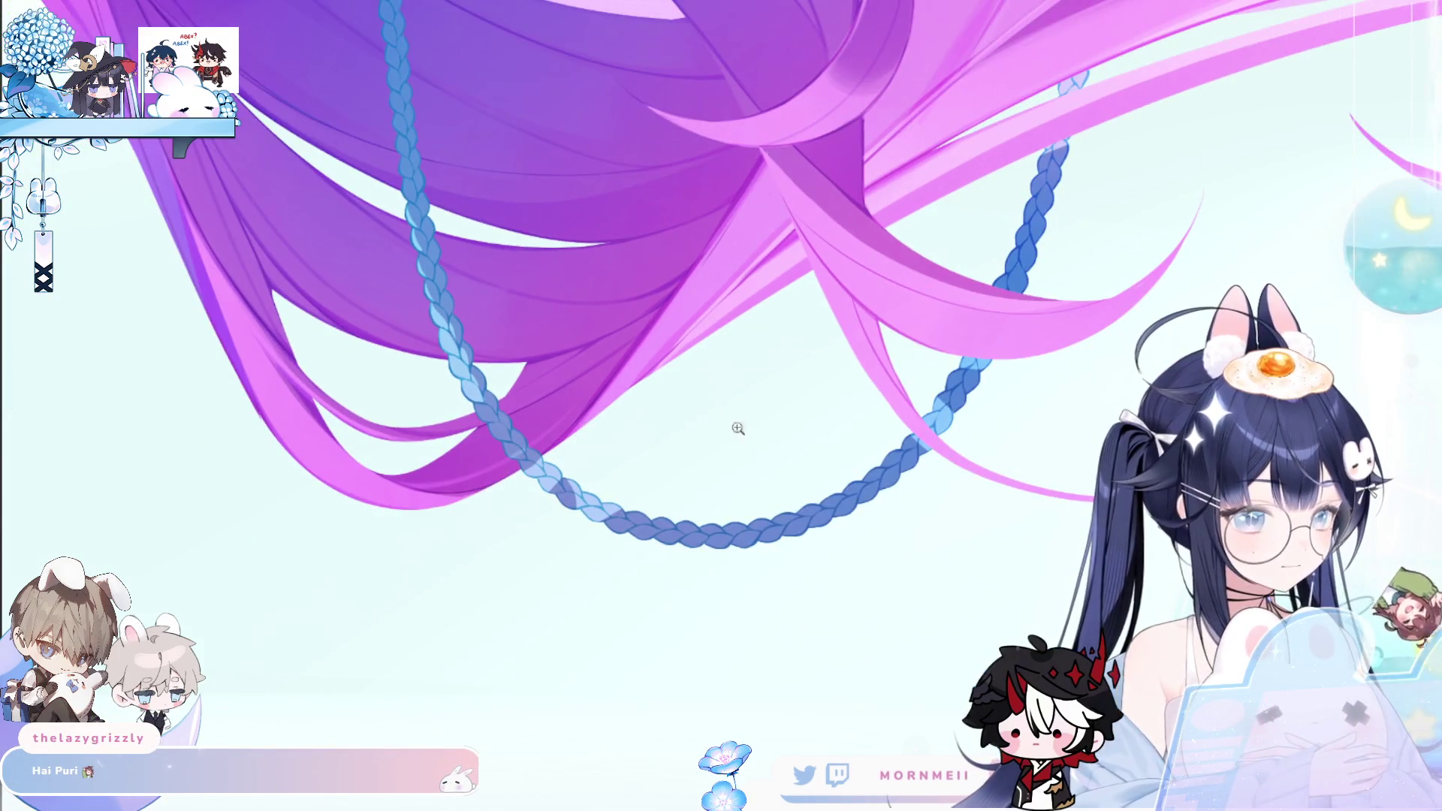
left_click(529, 321)
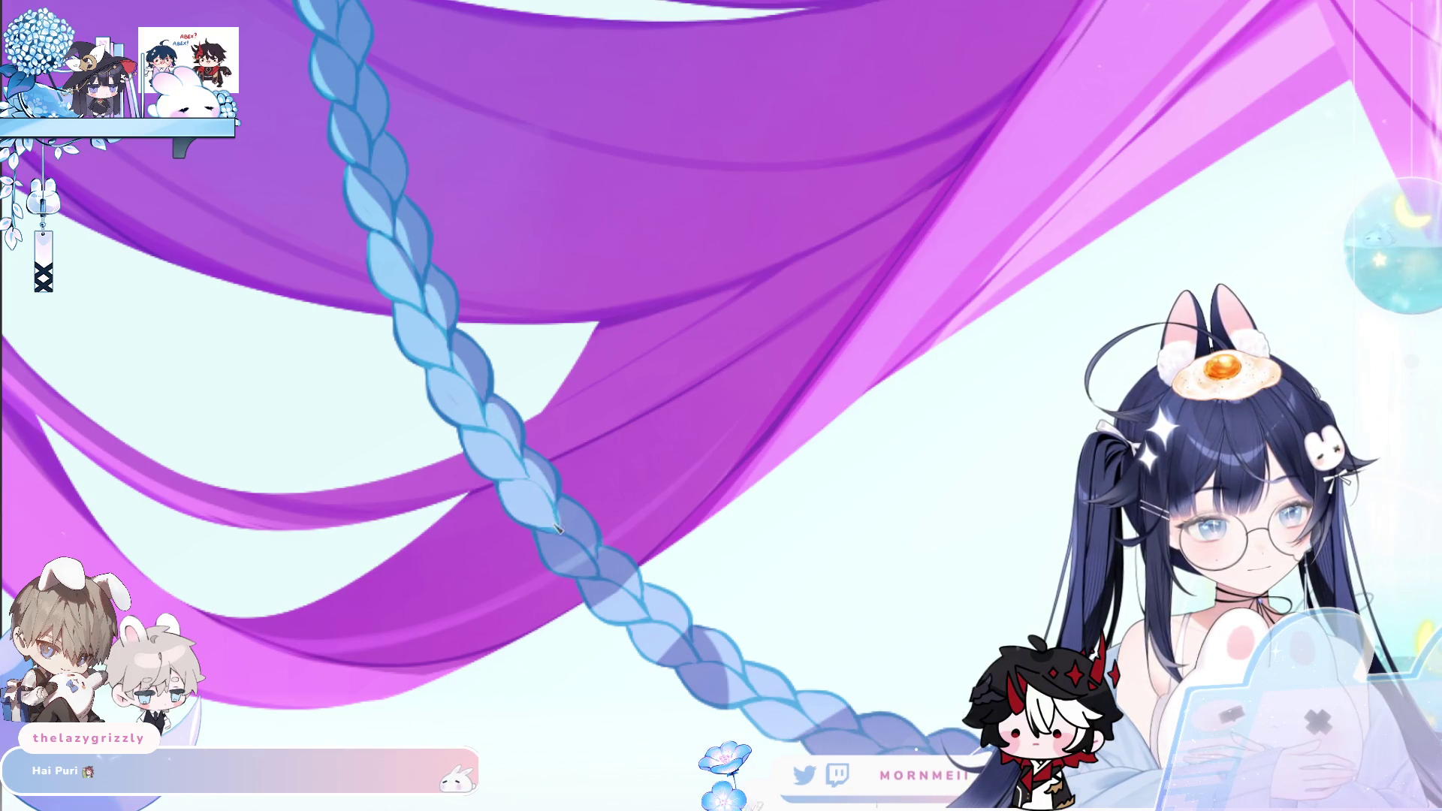
left_click_drag(522, 515, 457, 396)
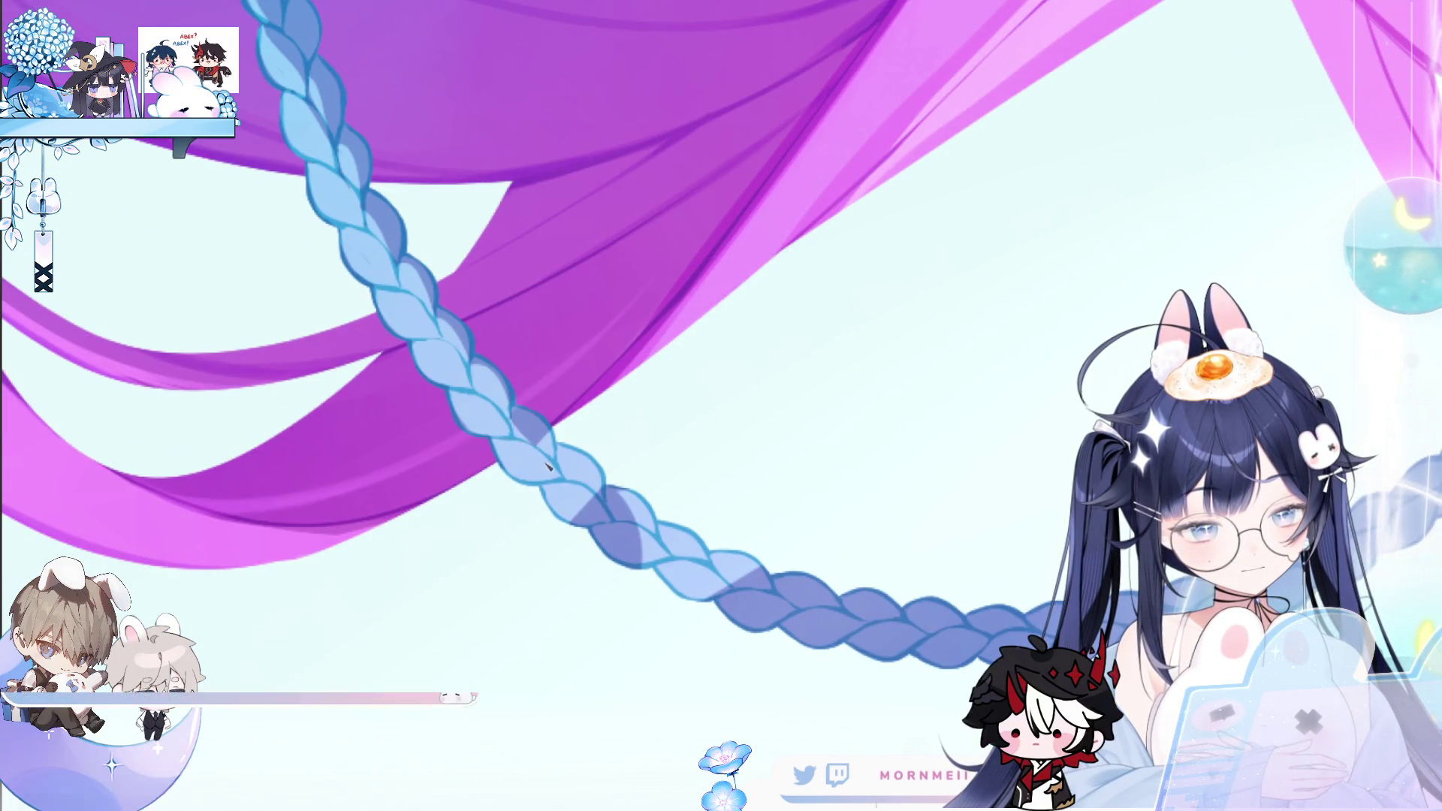
left_click_drag(551, 601, 628, 500)
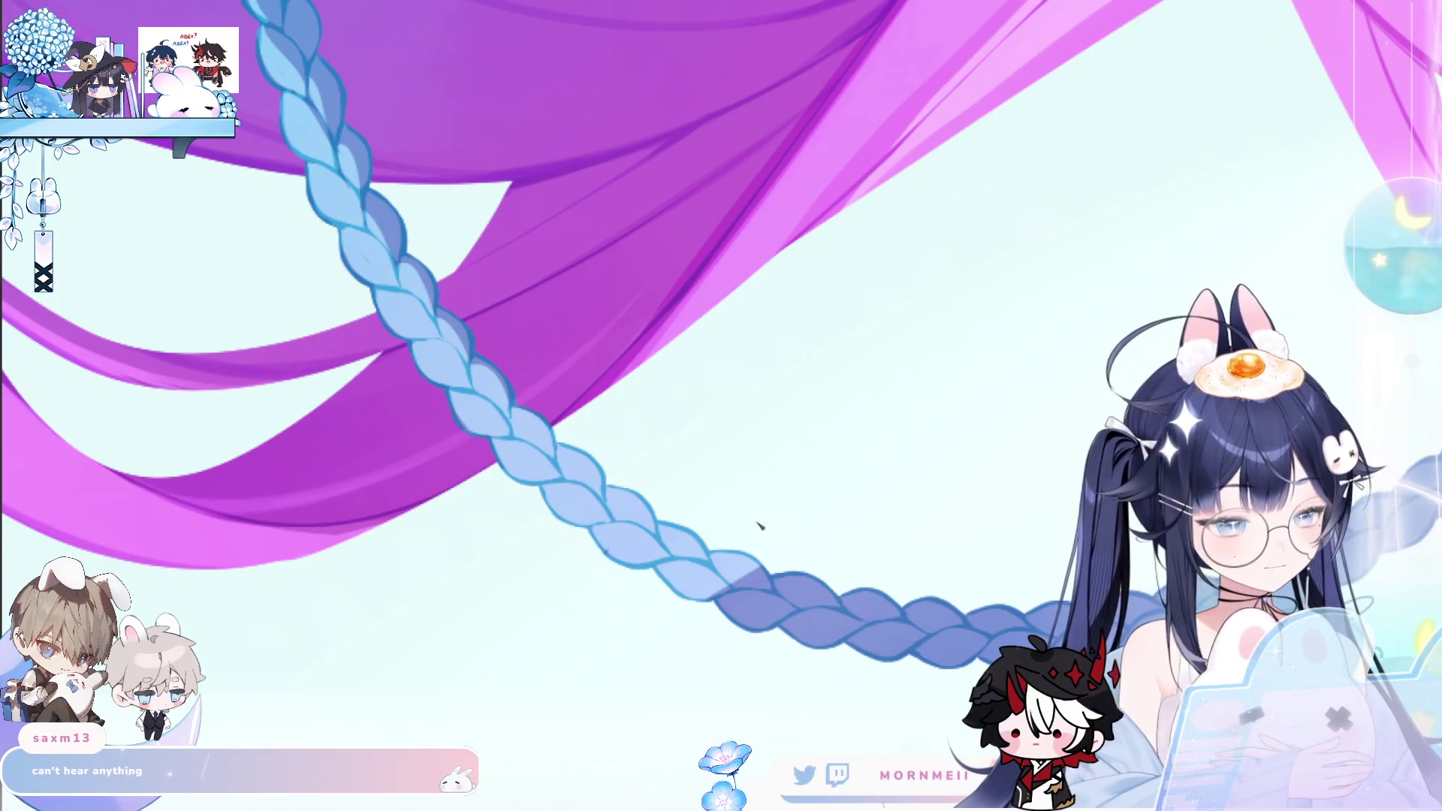
Paint over the braid's lower loop and remaining dark parts in light blue
scroll(1078, 437, "down", 3)
left_click_drag(1078, 437, 871, 451)
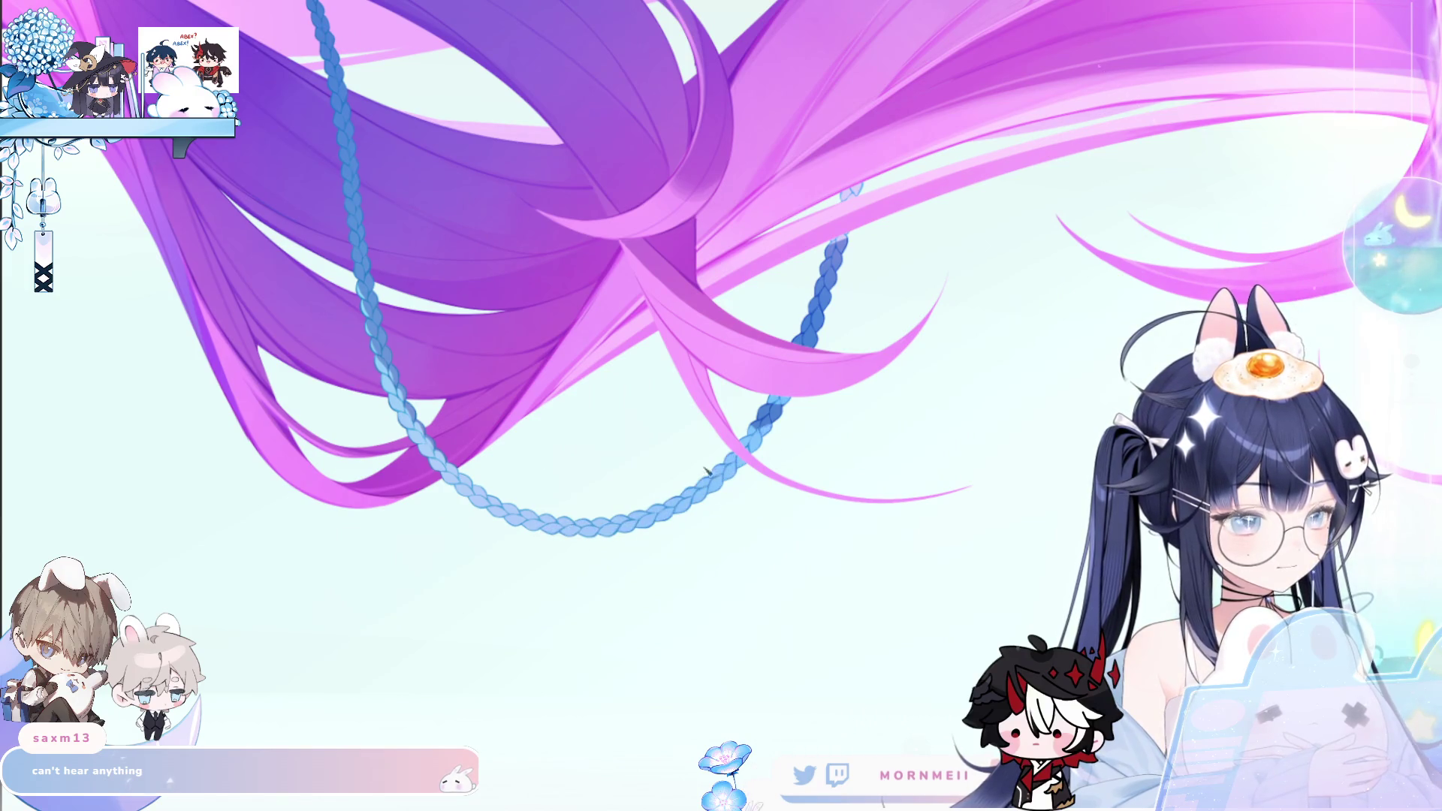
left_click(834, 372)
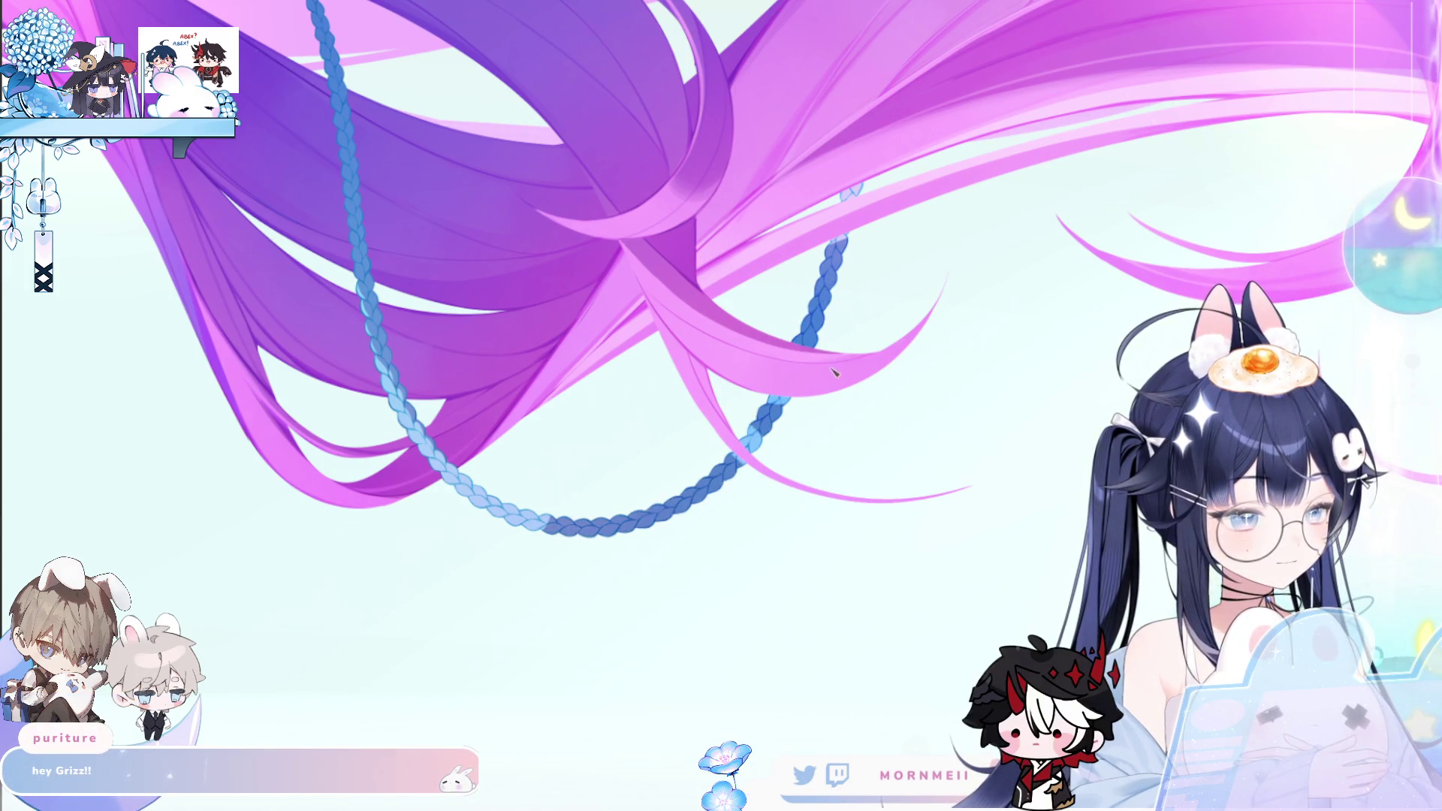
mouse_move(774, 415)
left_mouse_down()
mouse_move(631, 525)
mouse_move(557, 524)
left_mouse_up()
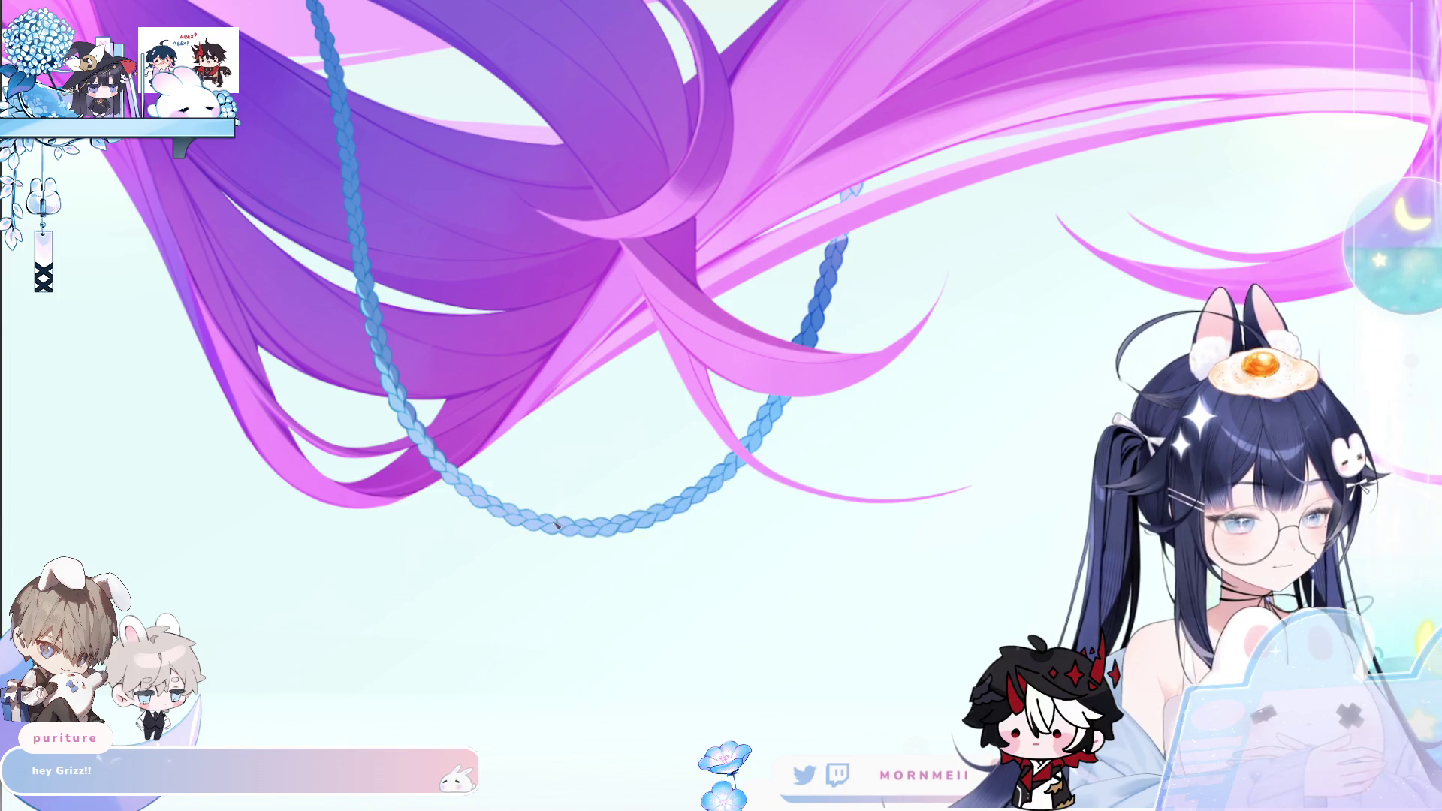
mouse_move(816, 320)
left_mouse_down()
mouse_move(831, 334)
mouse_move(812, 320)
mouse_move(827, 284)
left_mouse_up()
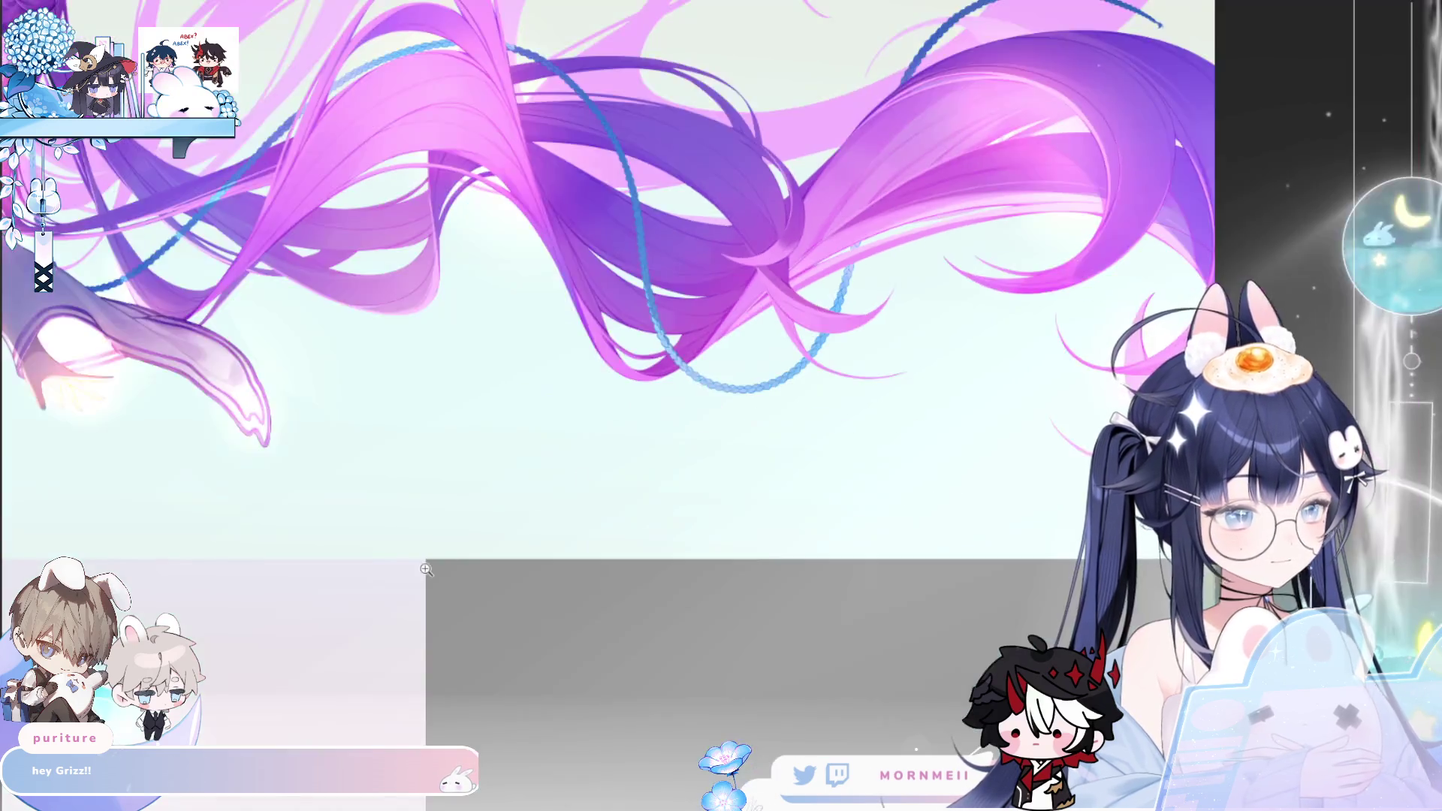
Zoom in and try darker shading strokes along the top of the braid, undoing them
scroll(833, 328, "down", 2)
scroll(833, 329, "up", 2)
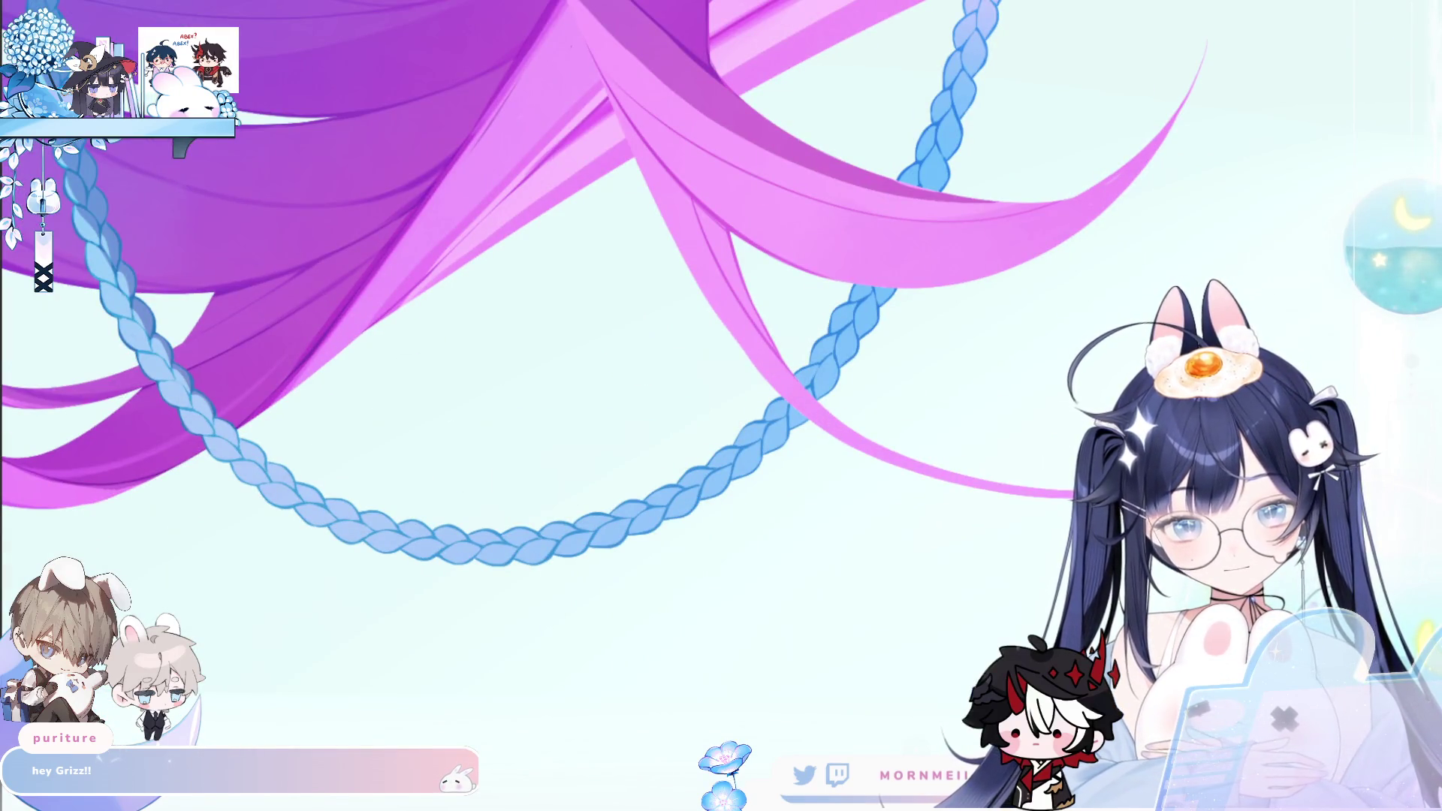
scroll(489, 388, "up", 1)
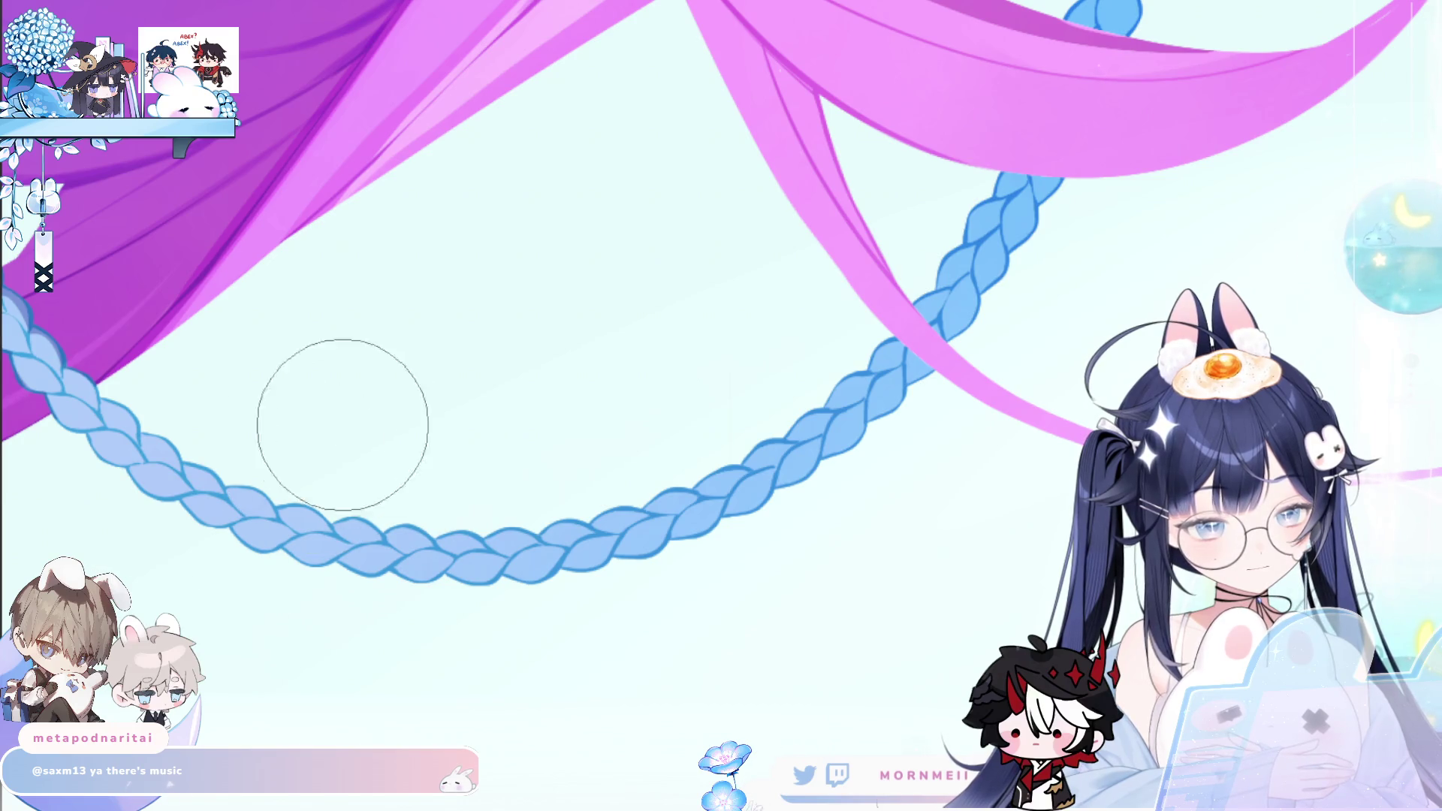
left_click_drag(341, 403, 653, 397)
key("ctrl+z")
left_click_drag(302, 432, 696, 421)
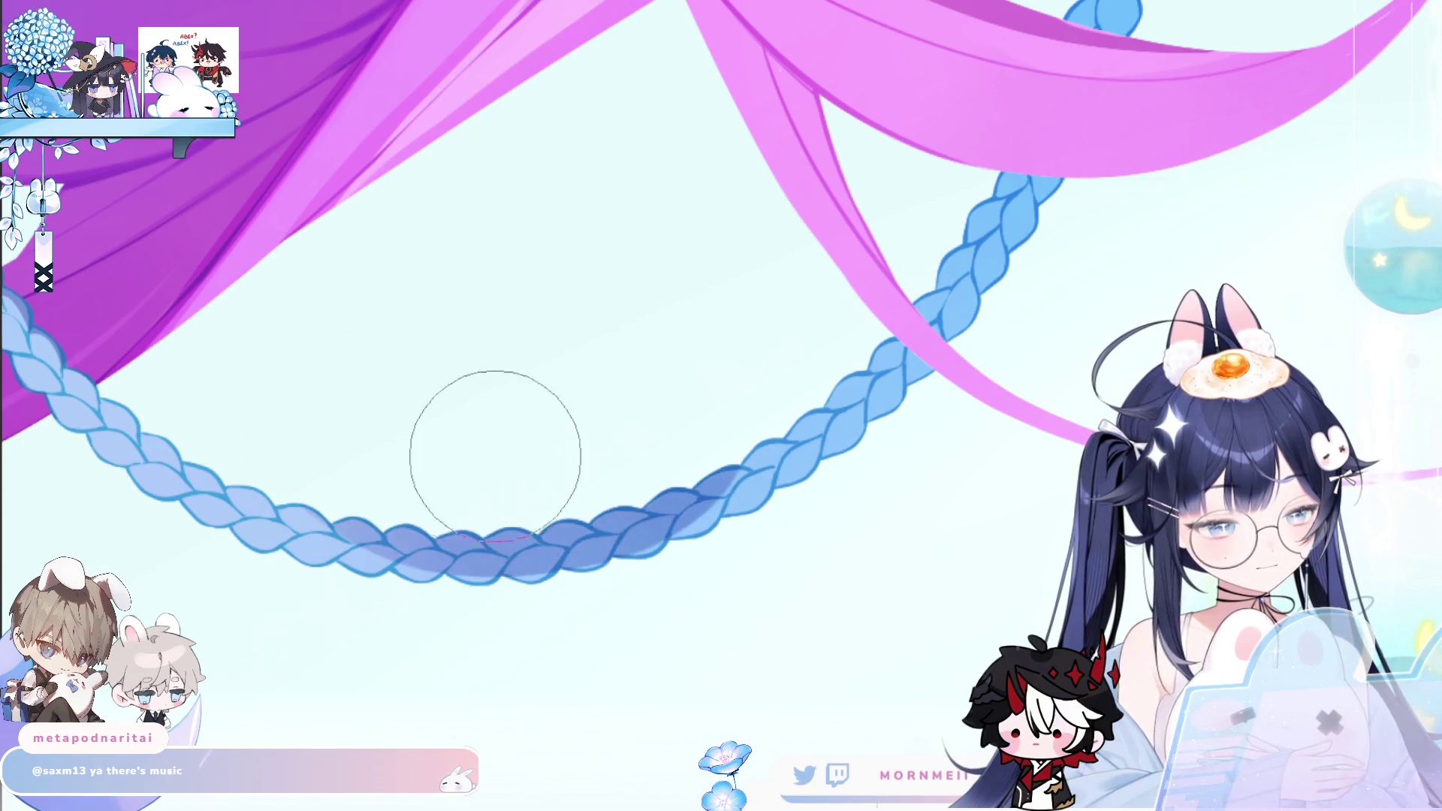
key("ctrl+z")
Repaint dark-blue shading across the lower middle of the braid after more undone attempts
left_click_drag(424, 424, 711, 421)
key("ctrl+z")
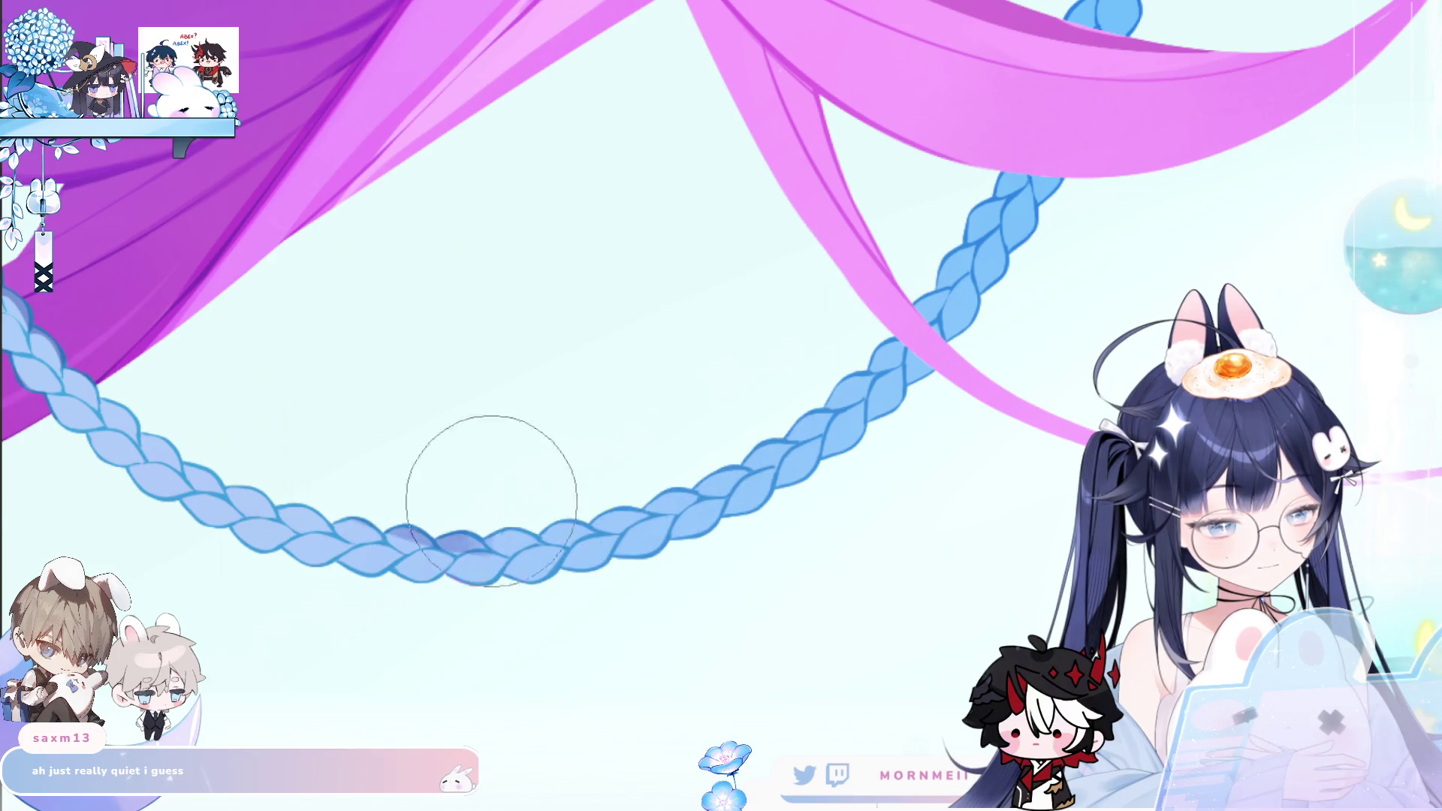
left_click_drag(393, 460, 538, 450)
key("ctrl+z")
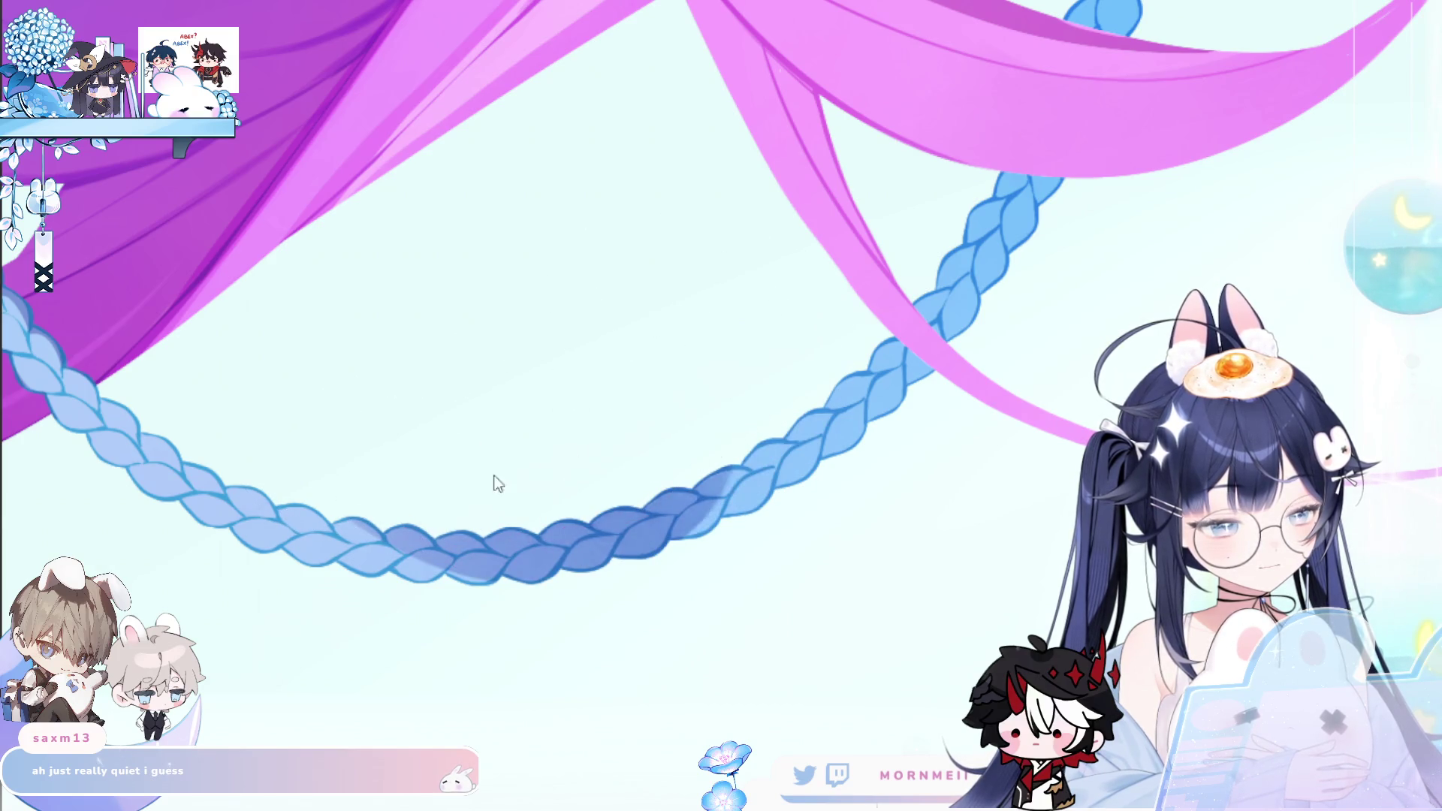
mouse_move(345, 480)
left_mouse_down()
mouse_move(483, 522)
mouse_move(713, 489)
left_mouse_up()
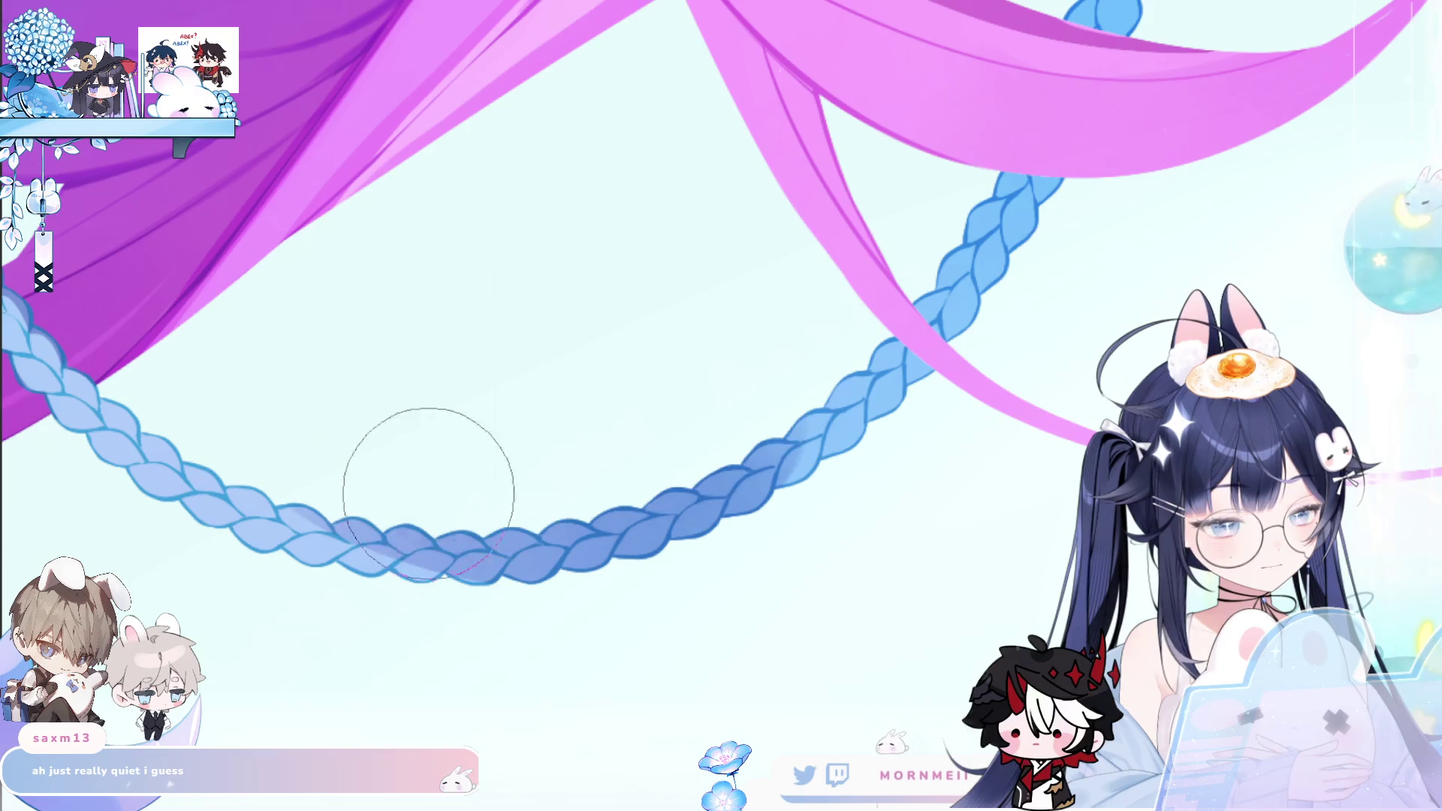
scroll(626, 600, "down", 5)
Zoom out to the full illustration, mirror the view and flip it back, then zoom in again
scroll(627, 600, "up", 2)
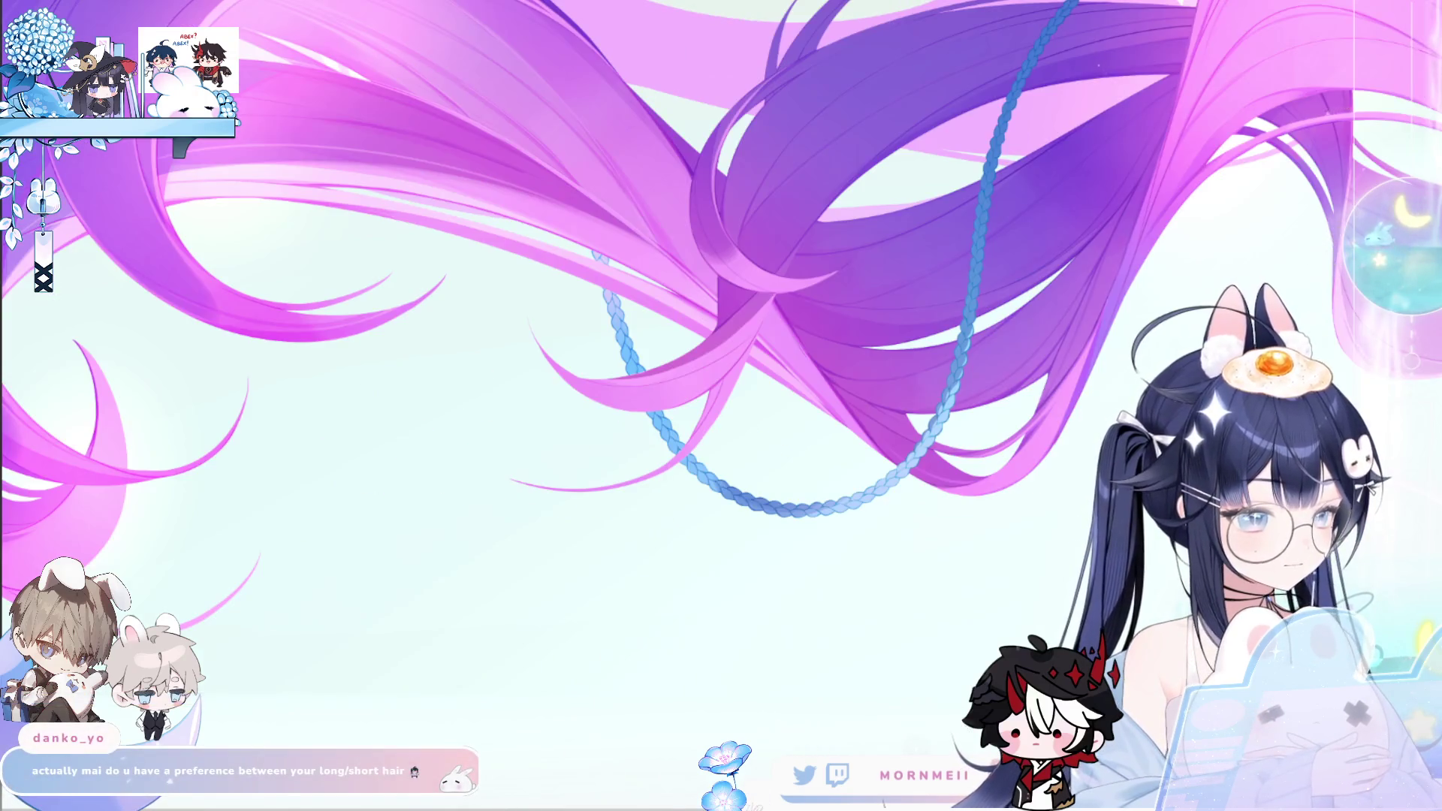
scroll(890, 251, "up", 3)
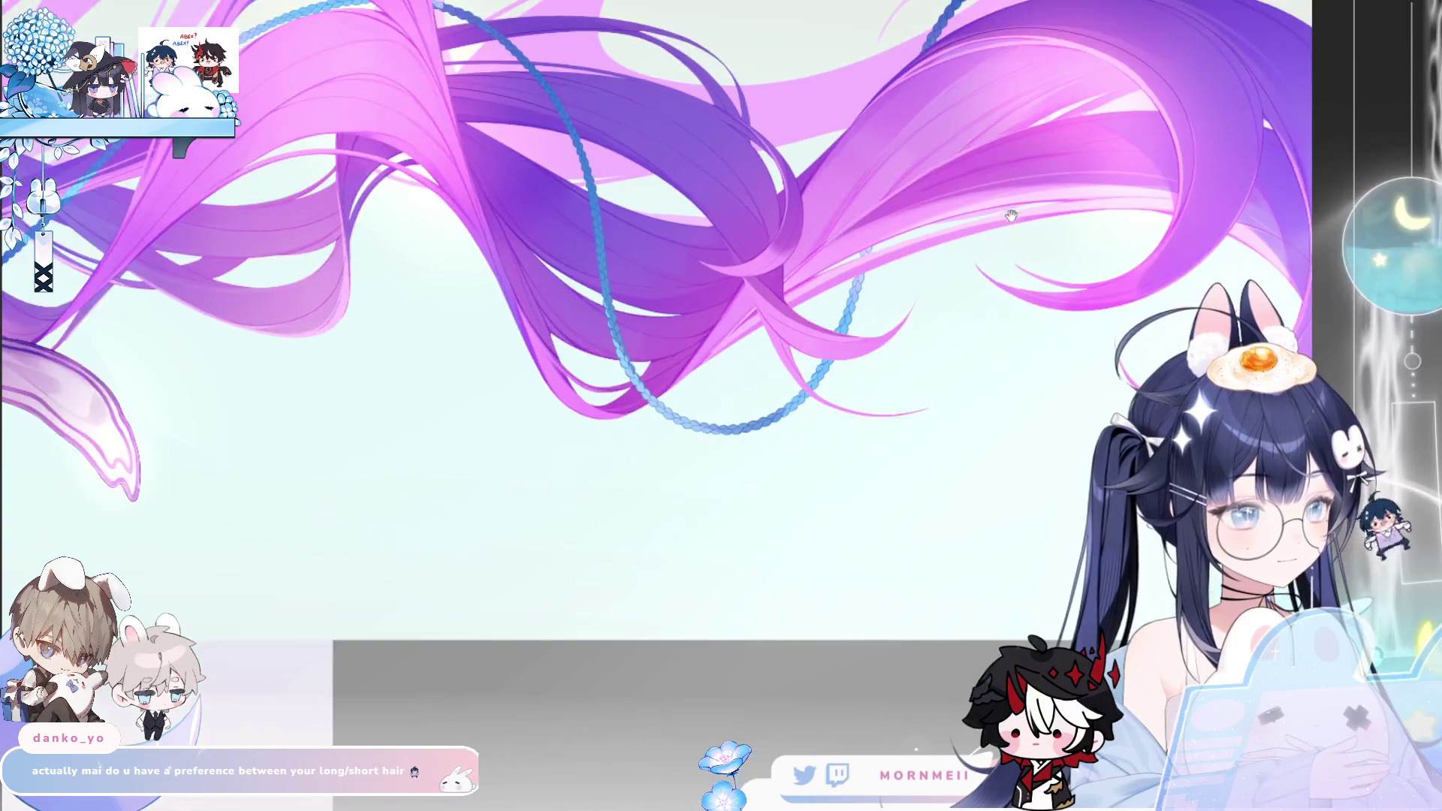
key("h")
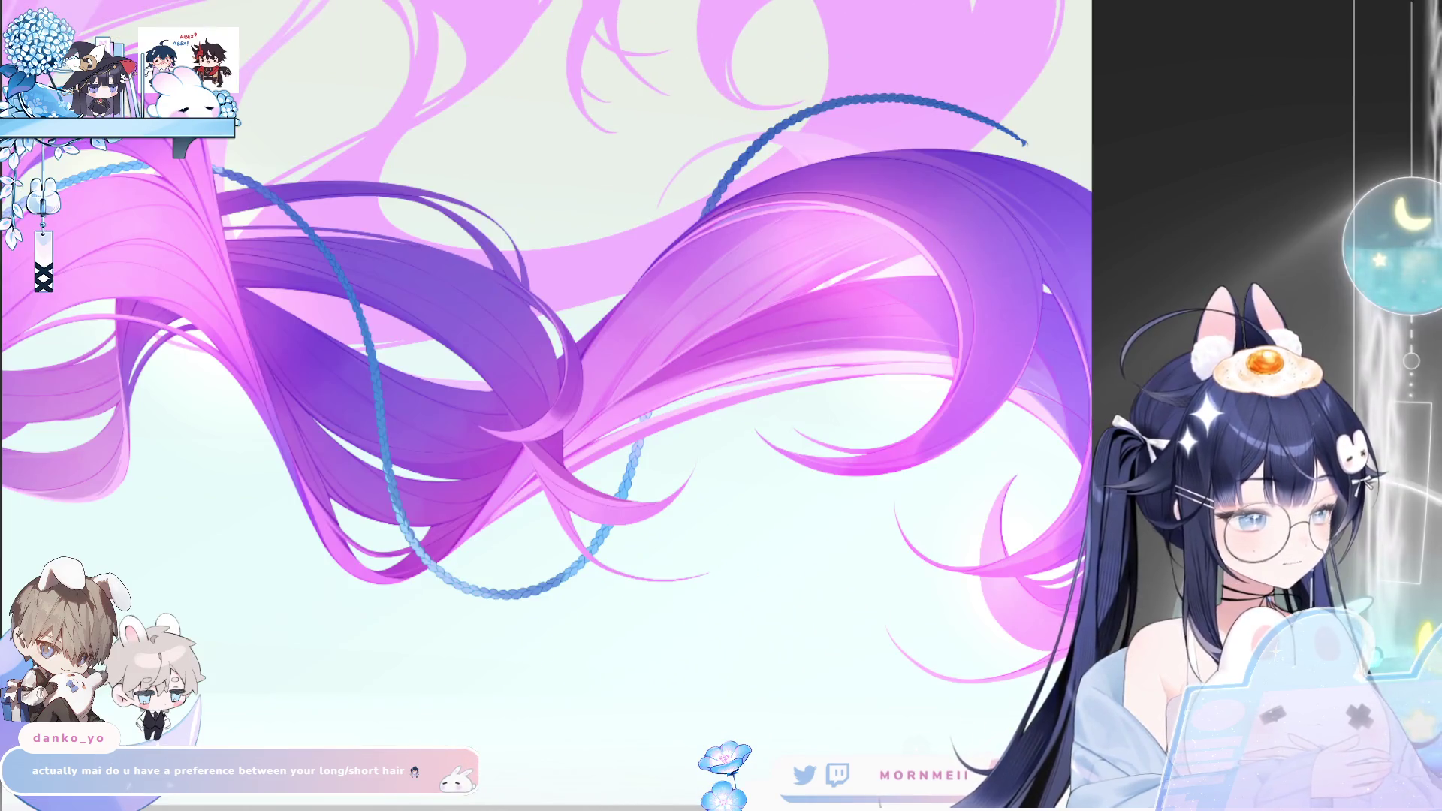
scroll(935, 748, "down", 5)
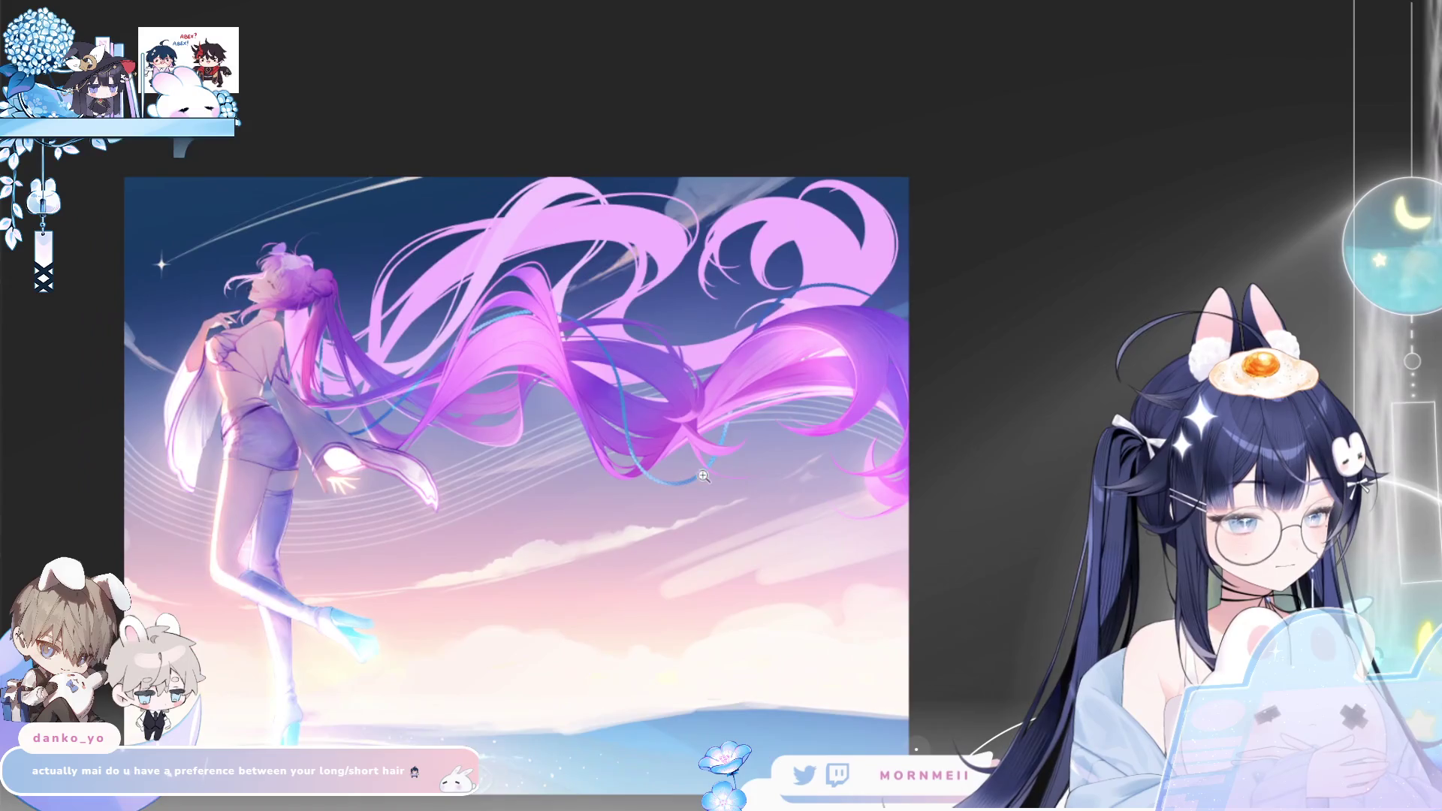
scroll(936, 749, "up", 5)
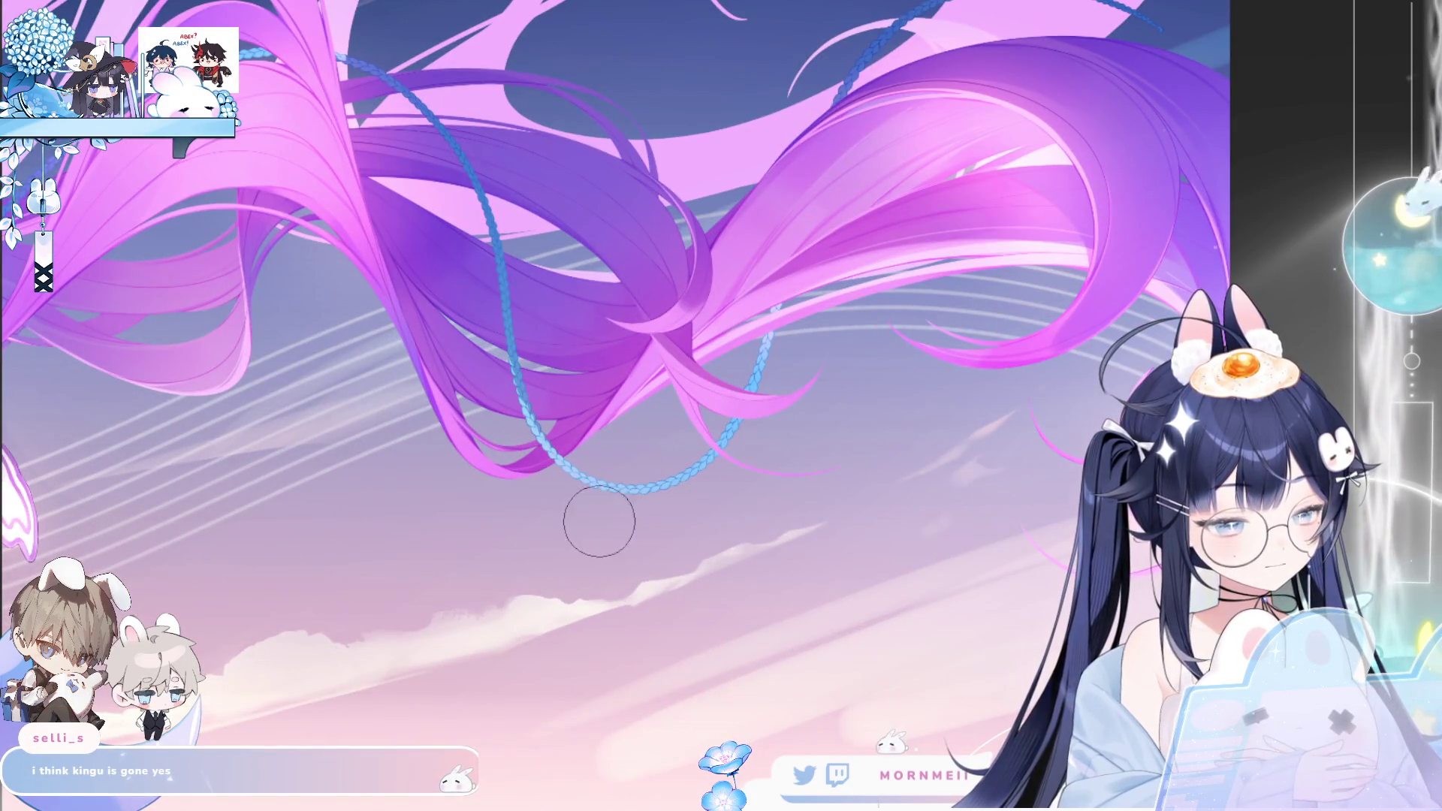
key("h")
scroll(893, 375, "down", 3)
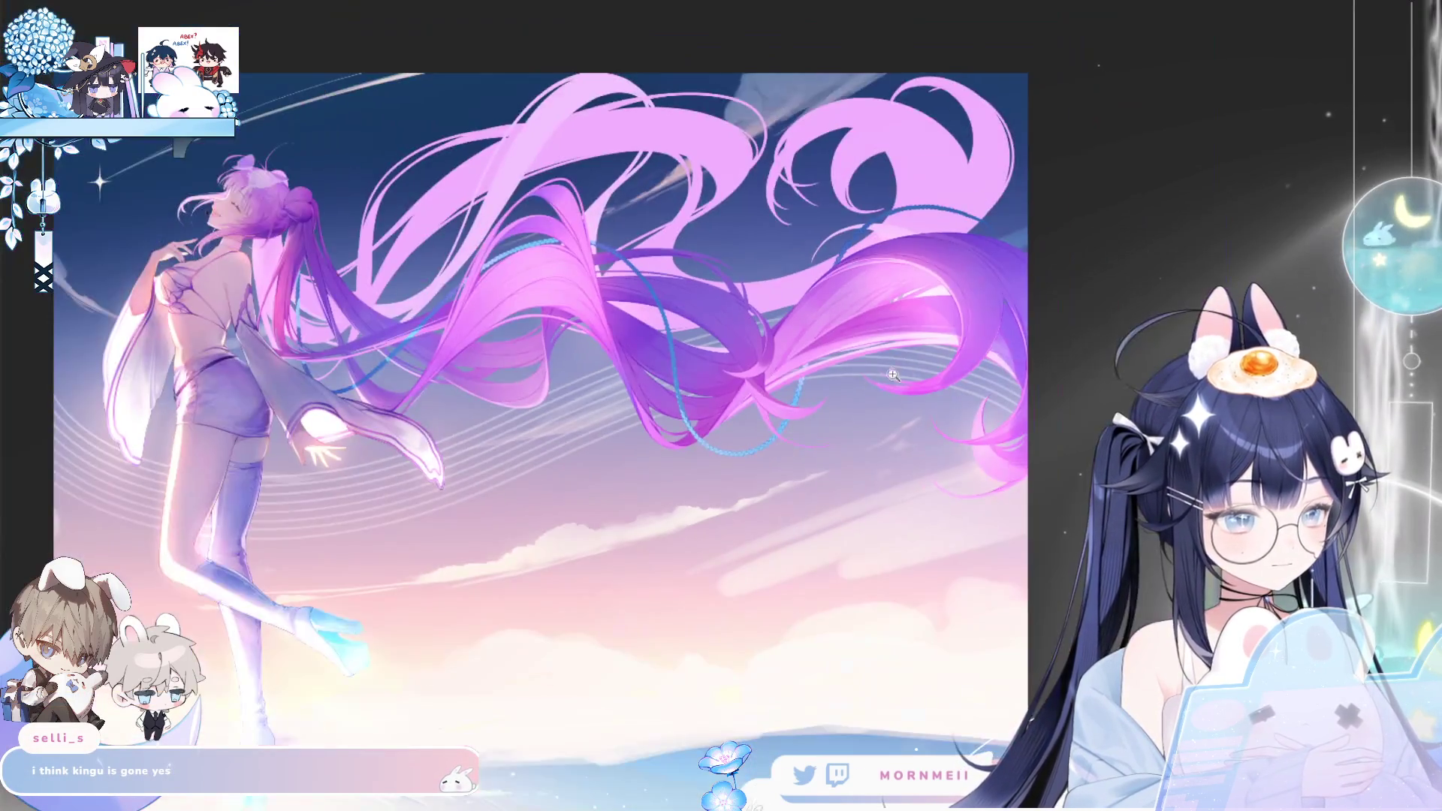
scroll(875, 242, "up", 5)
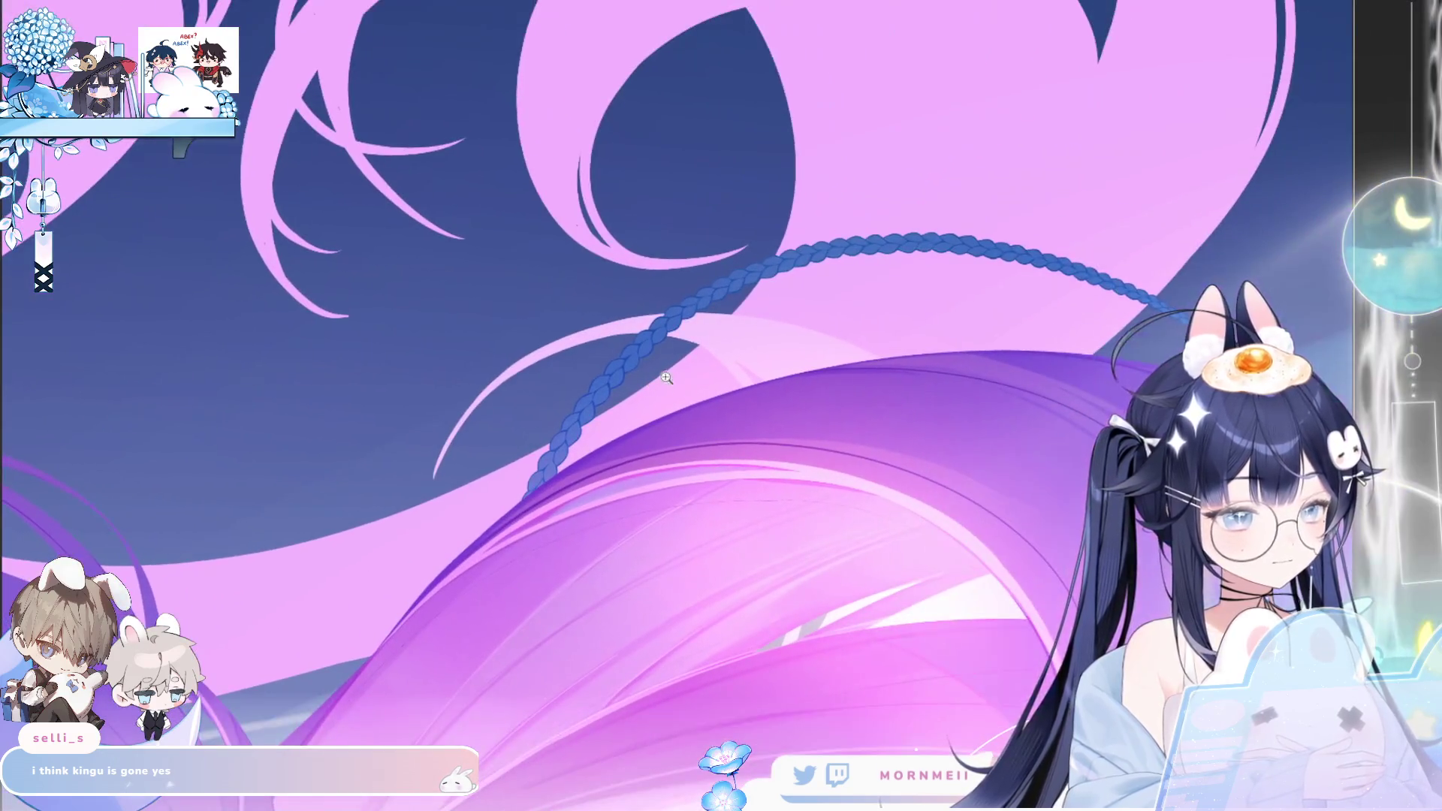
Zoom in on the braid and increase the brush to a much larger radius
scroll(800, 261, "up", 2)
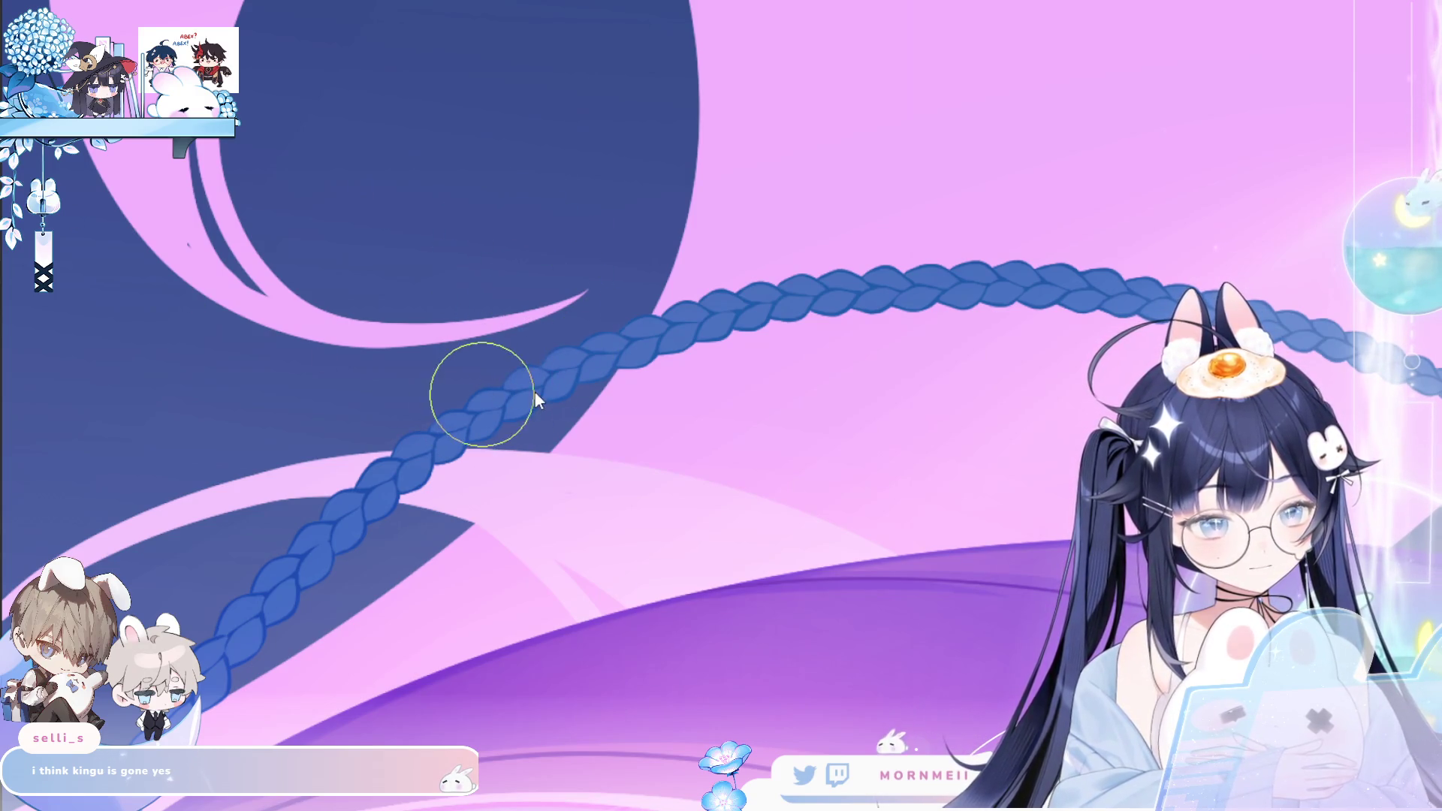
mouse_move(480, 395)
left_mouse_down()
mouse_move(497, 436)
mouse_move(322, 475)
left_mouse_up()
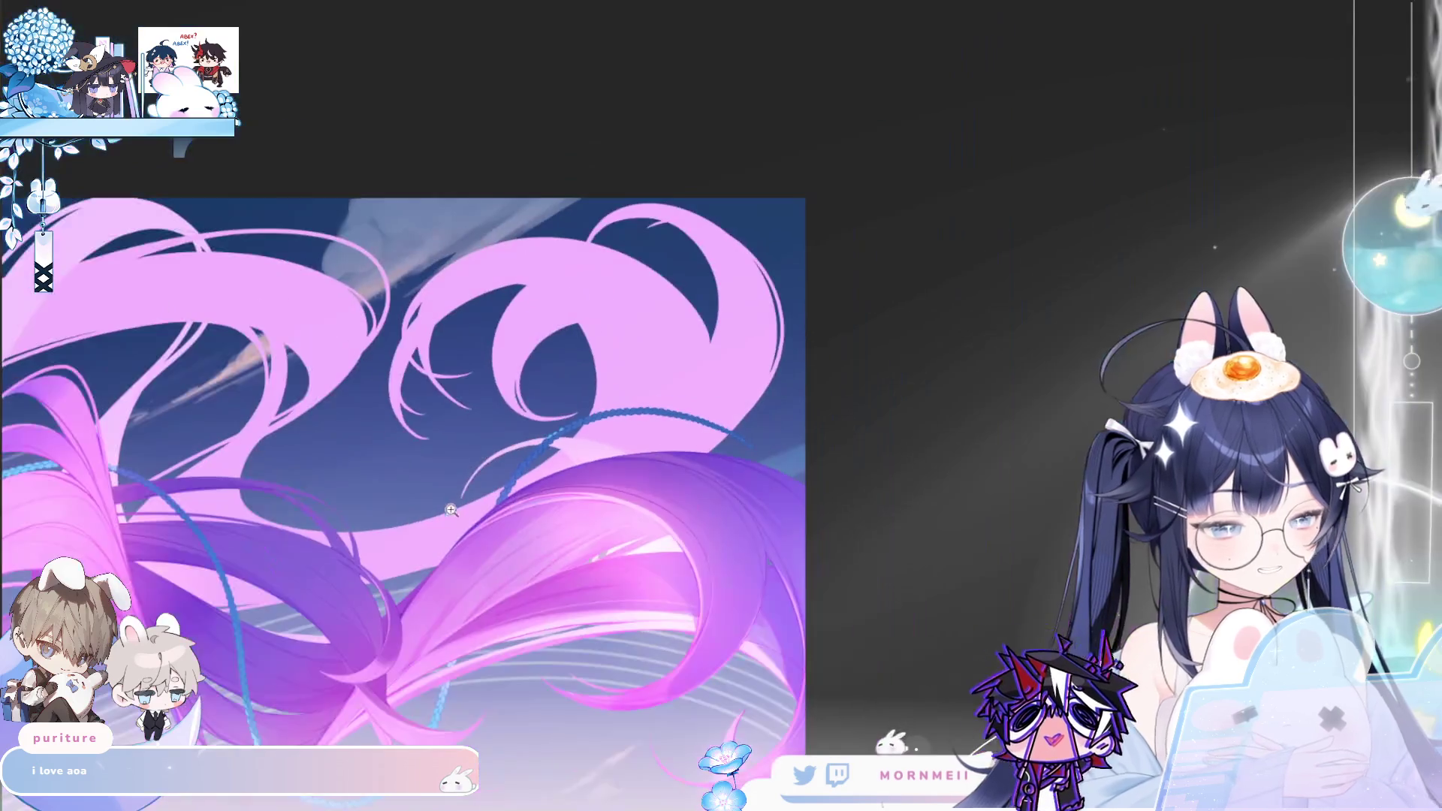
scroll(571, 436, "down", 5)
scroll(571, 436, "up", 5)
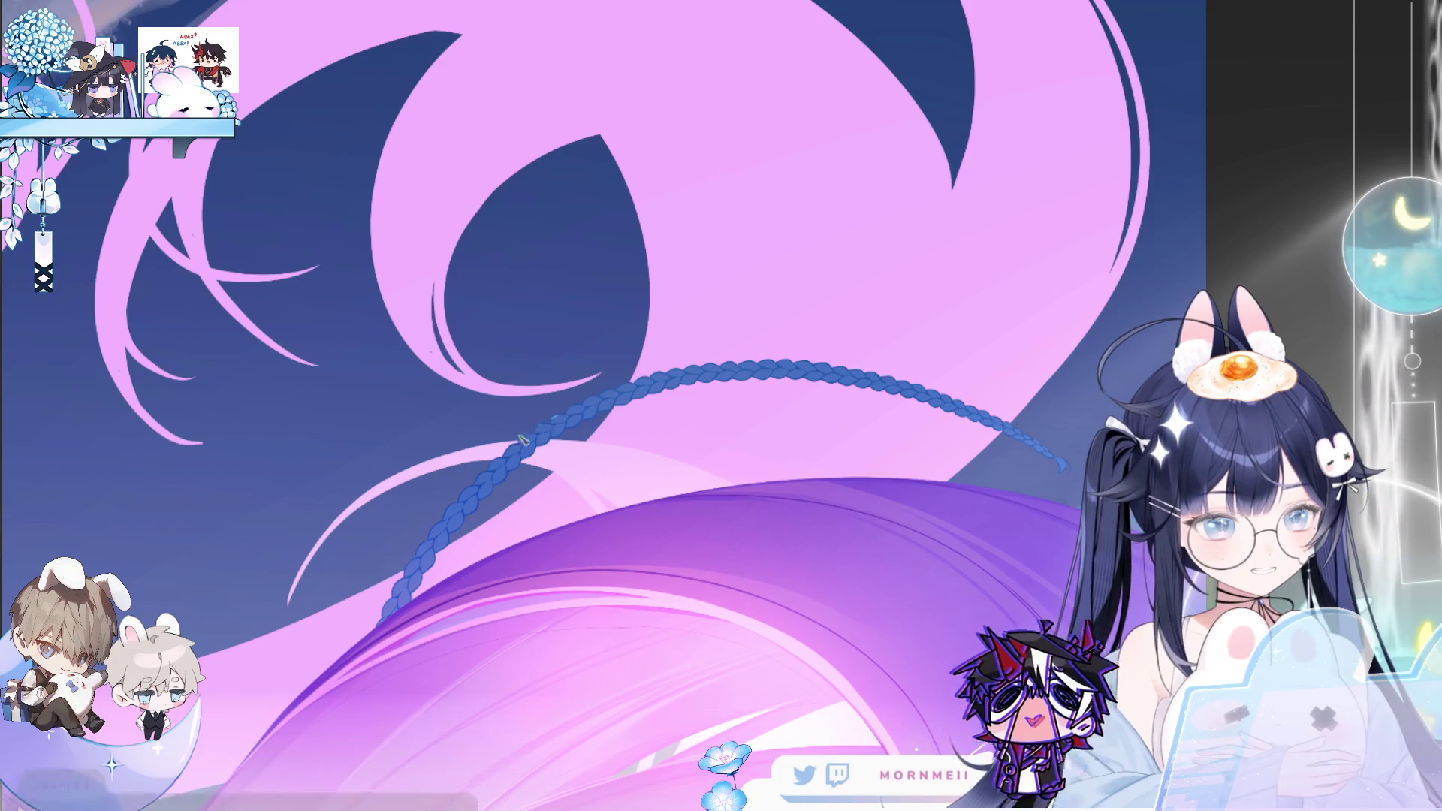
scroll(373, 524, "down", 5)
scroll(373, 524, "up", 5)
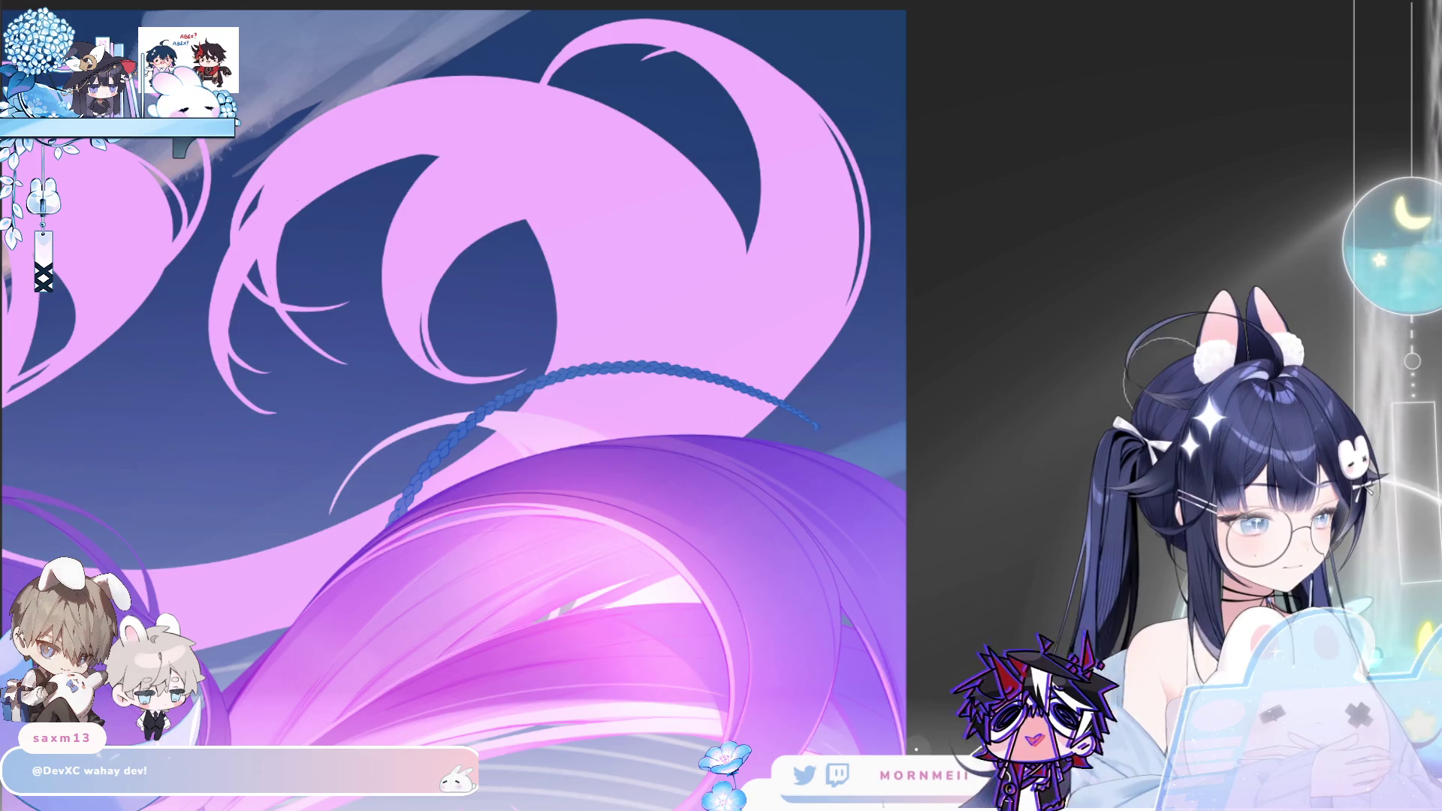
key("h")
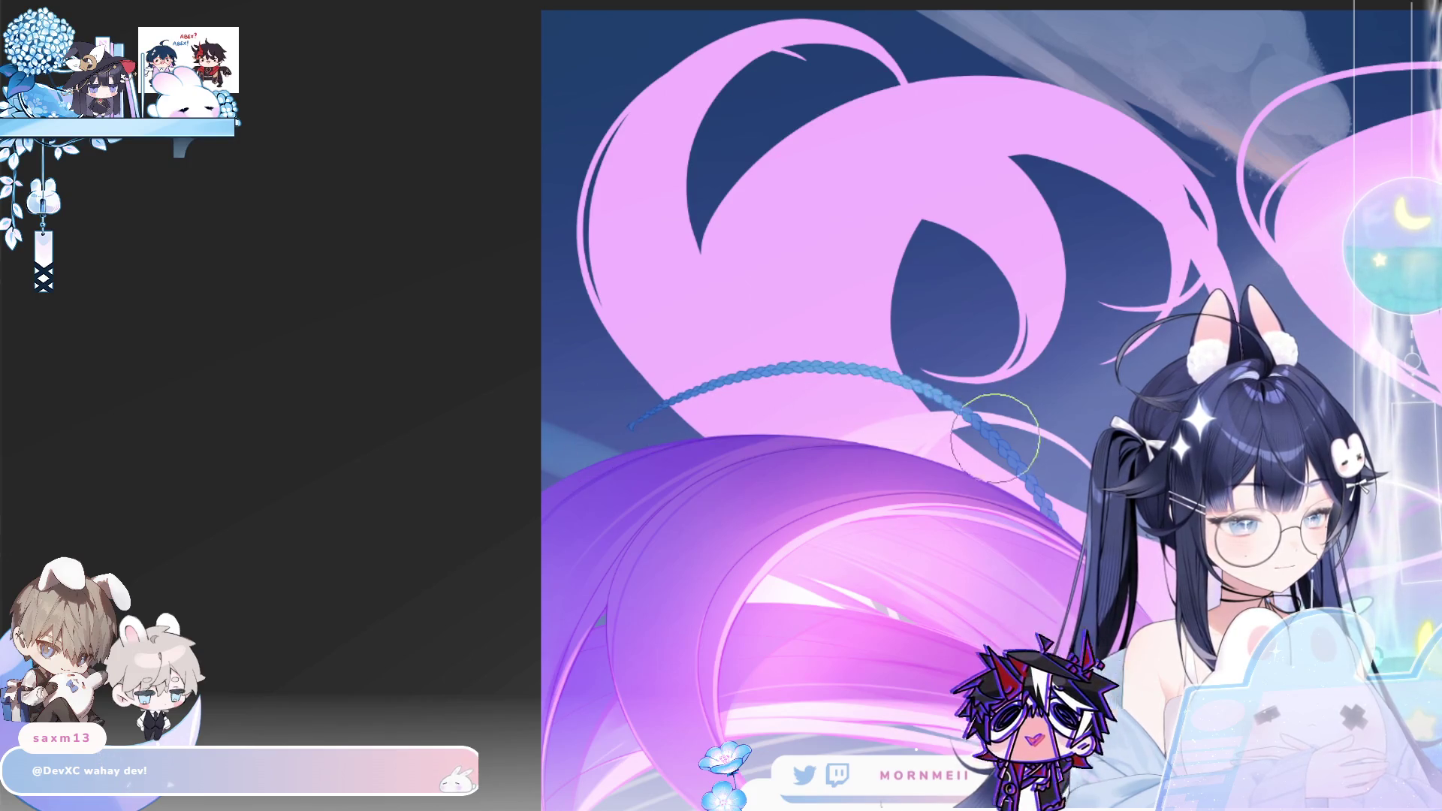
key("h")
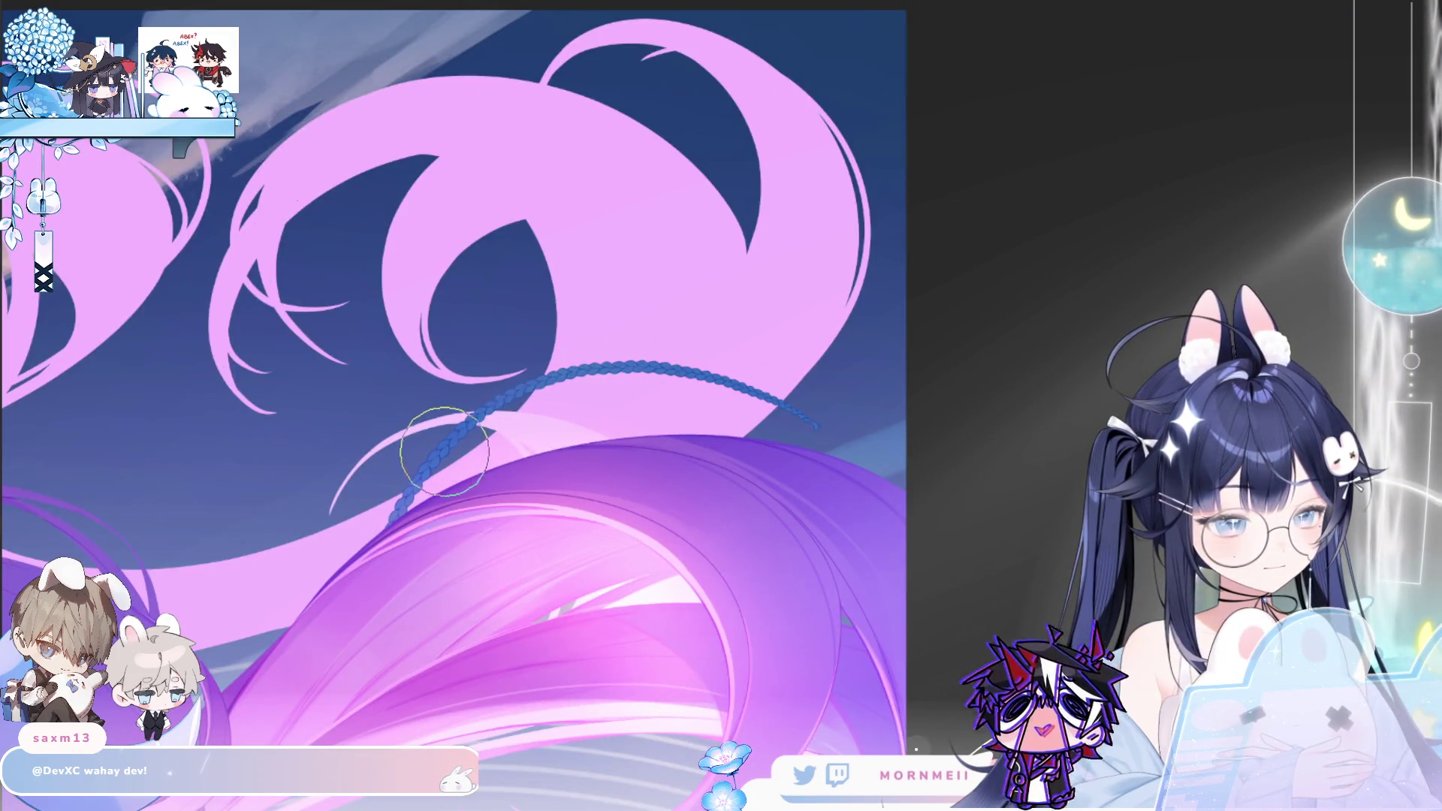
scroll(676, 386, "down", 5)
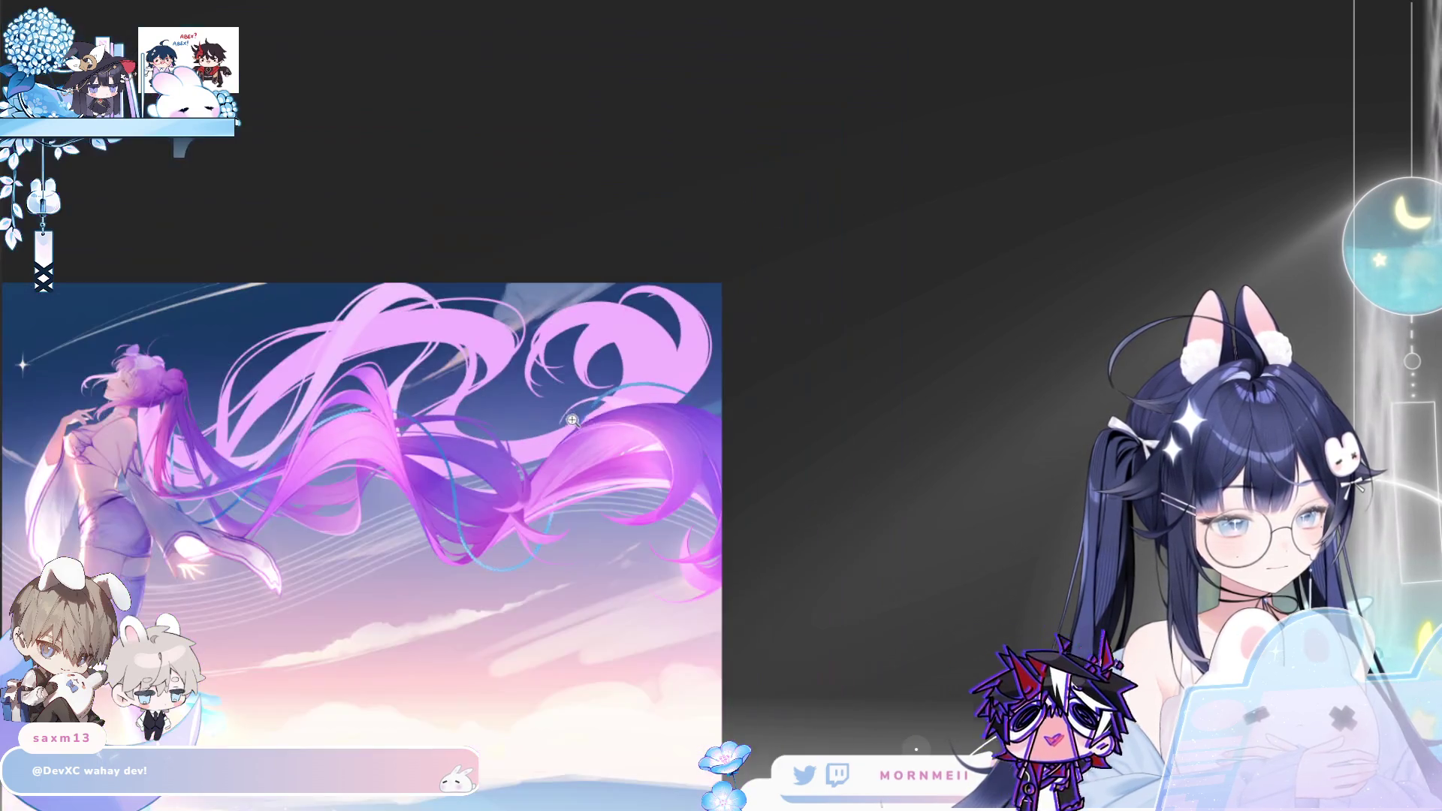
scroll(696, 377, "up", 5)
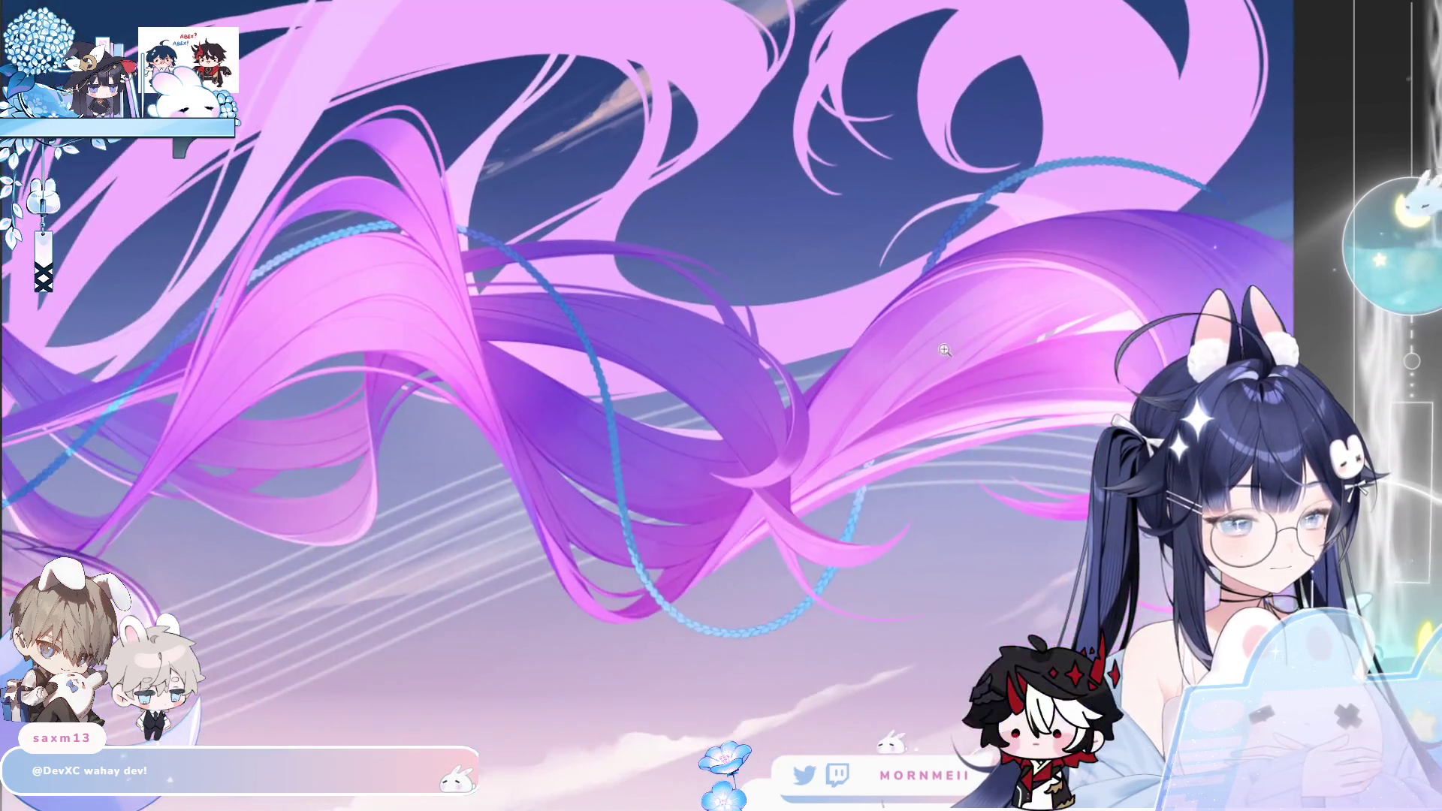
scroll(672, 169, "up", 3)
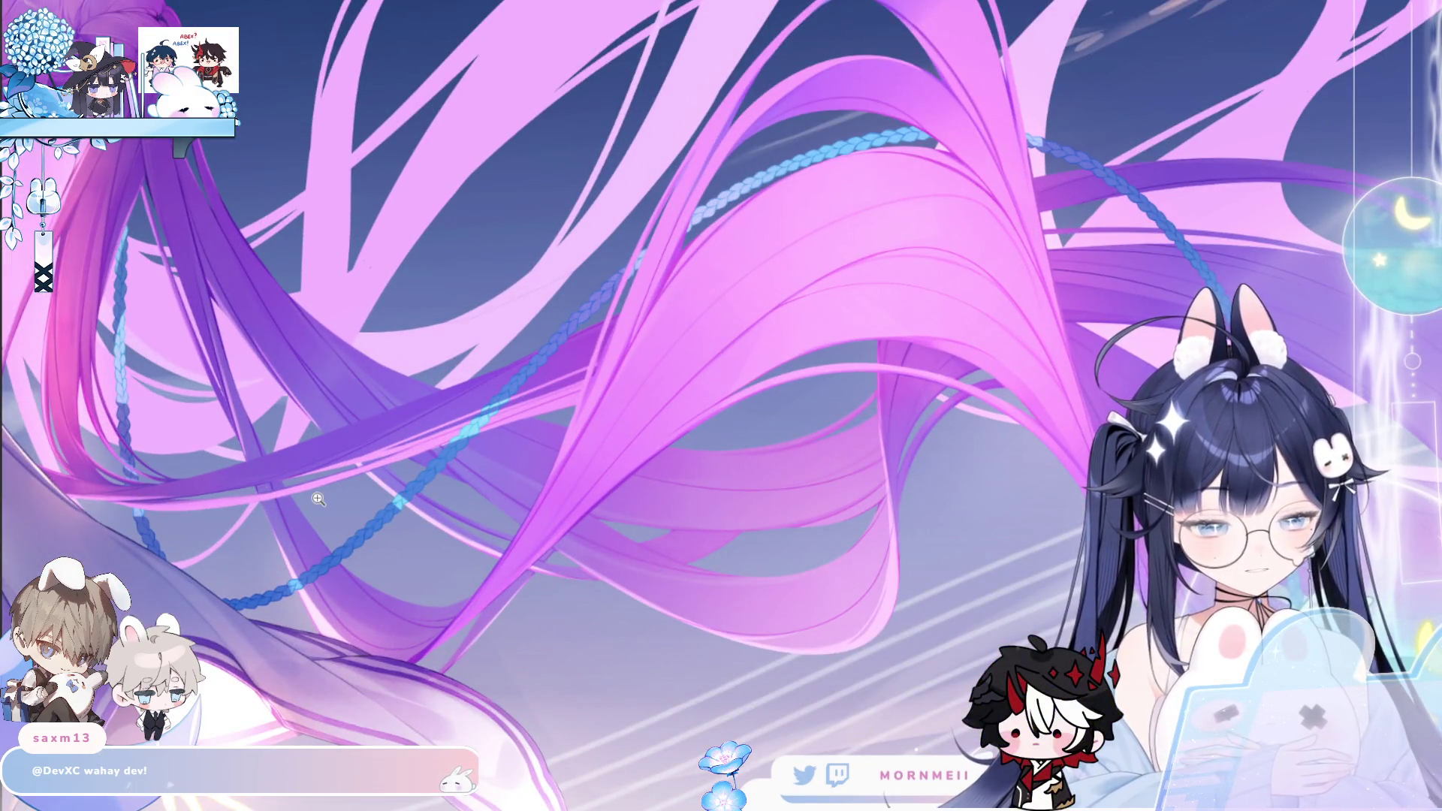
scroll(293, 601, "up", 3)
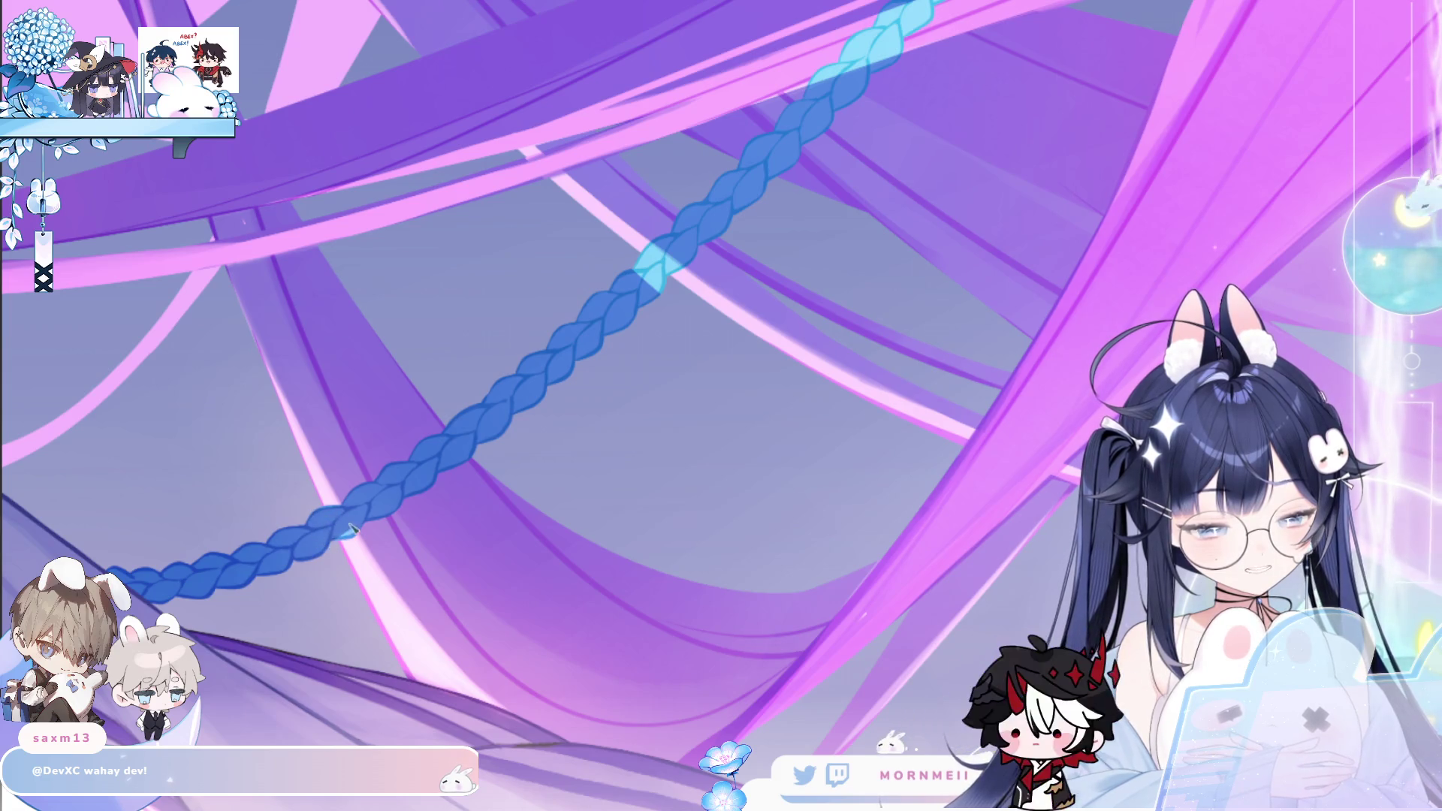
scroll(422, 497, "up", 2)
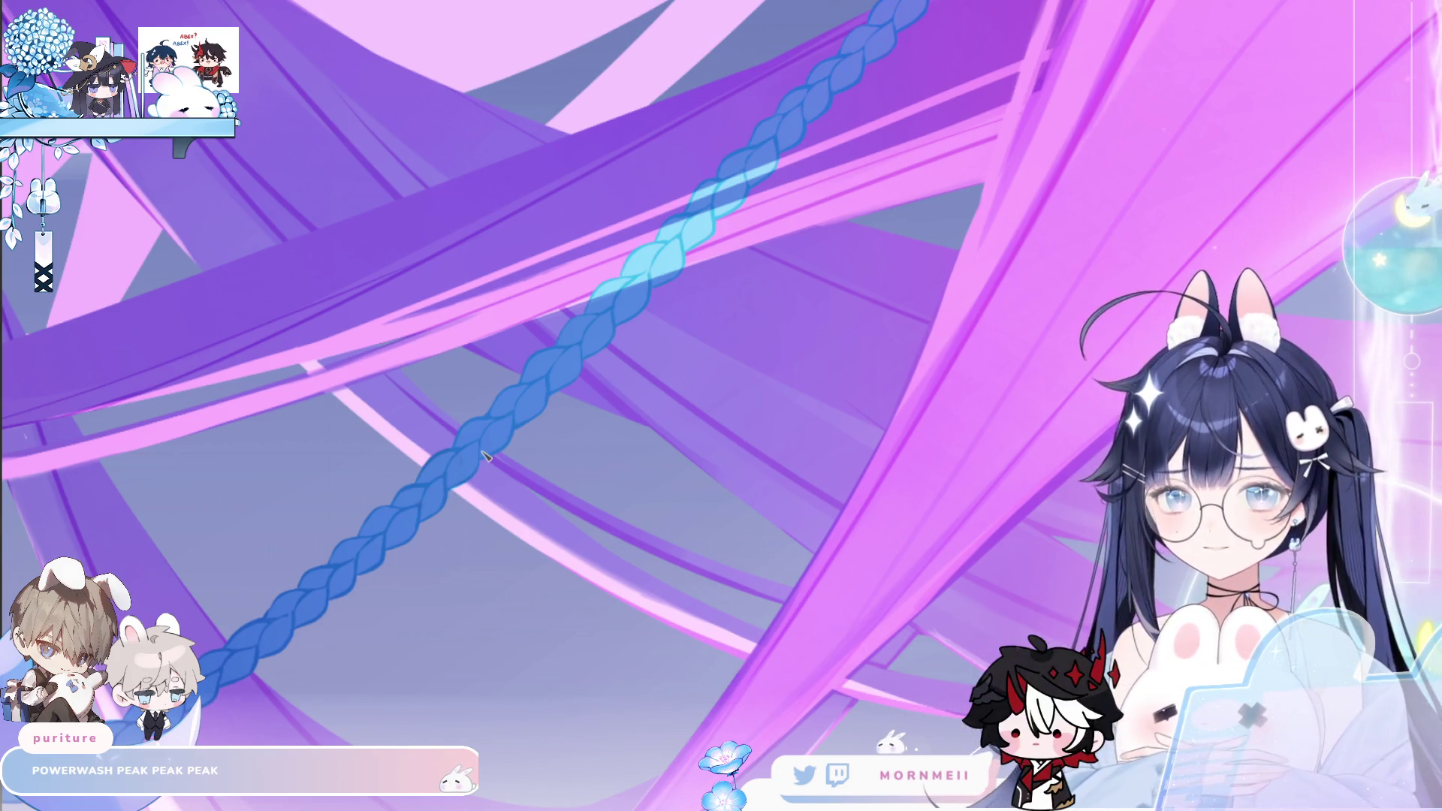
left_click_drag(661, 363, 481, 502)
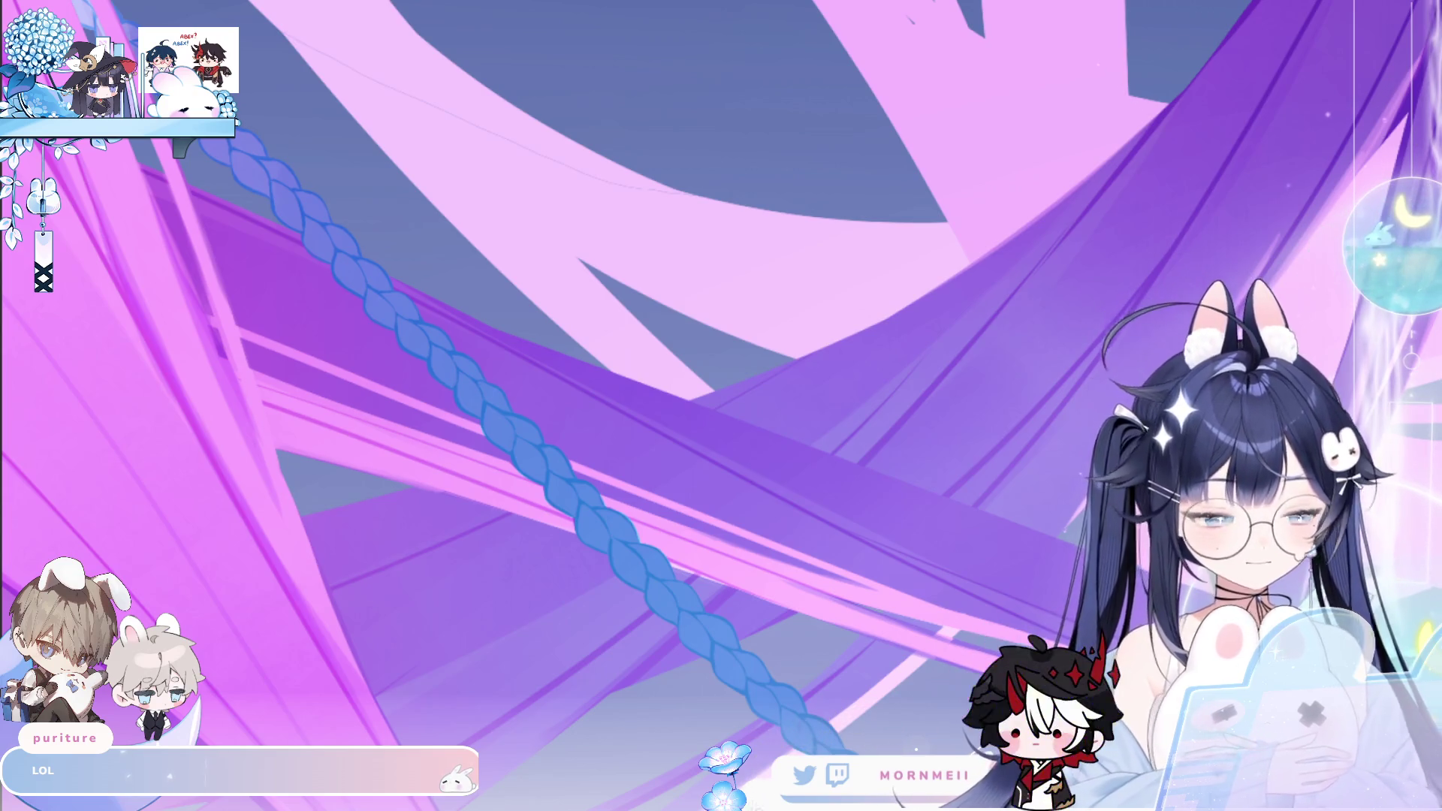
scroll(662, 530, "down", 3)
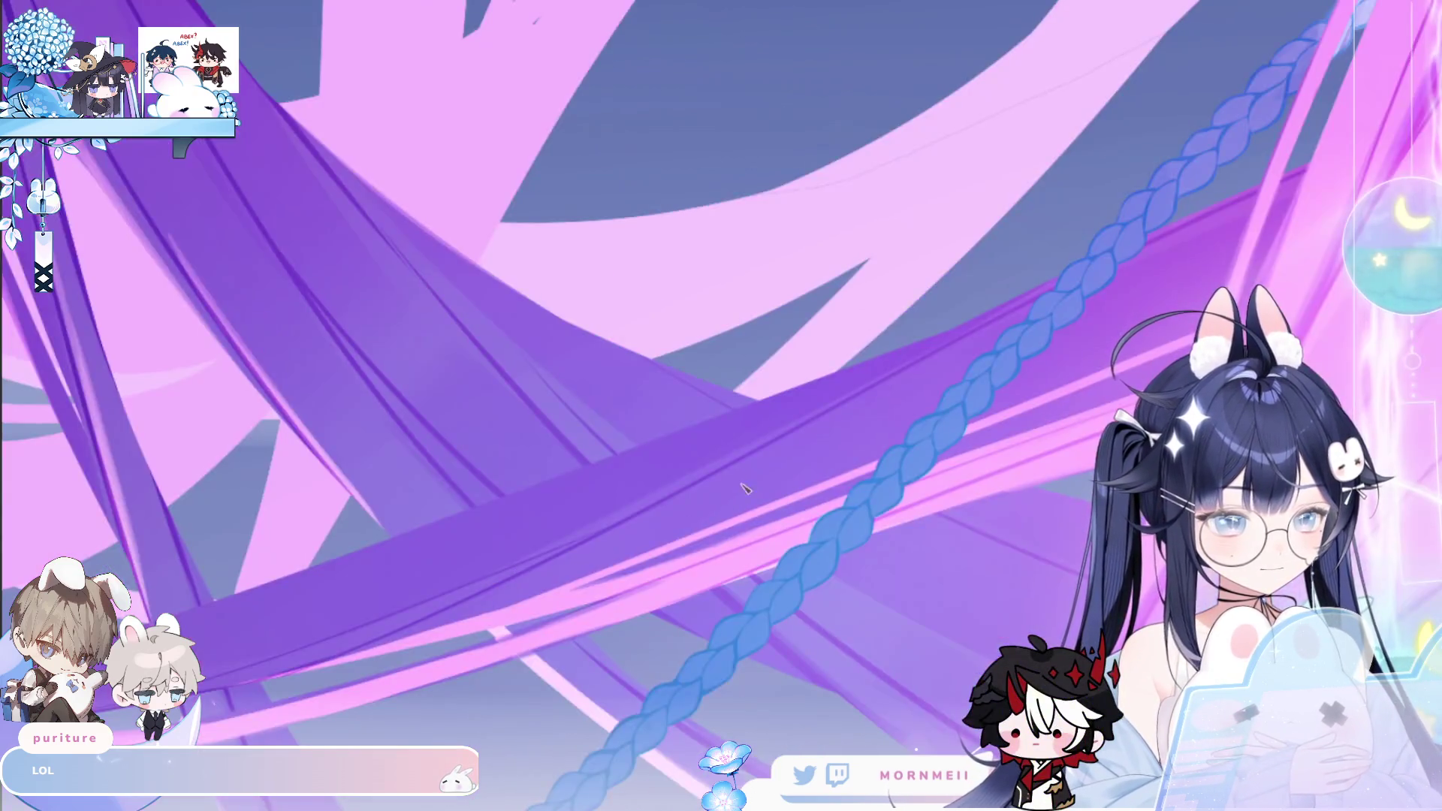
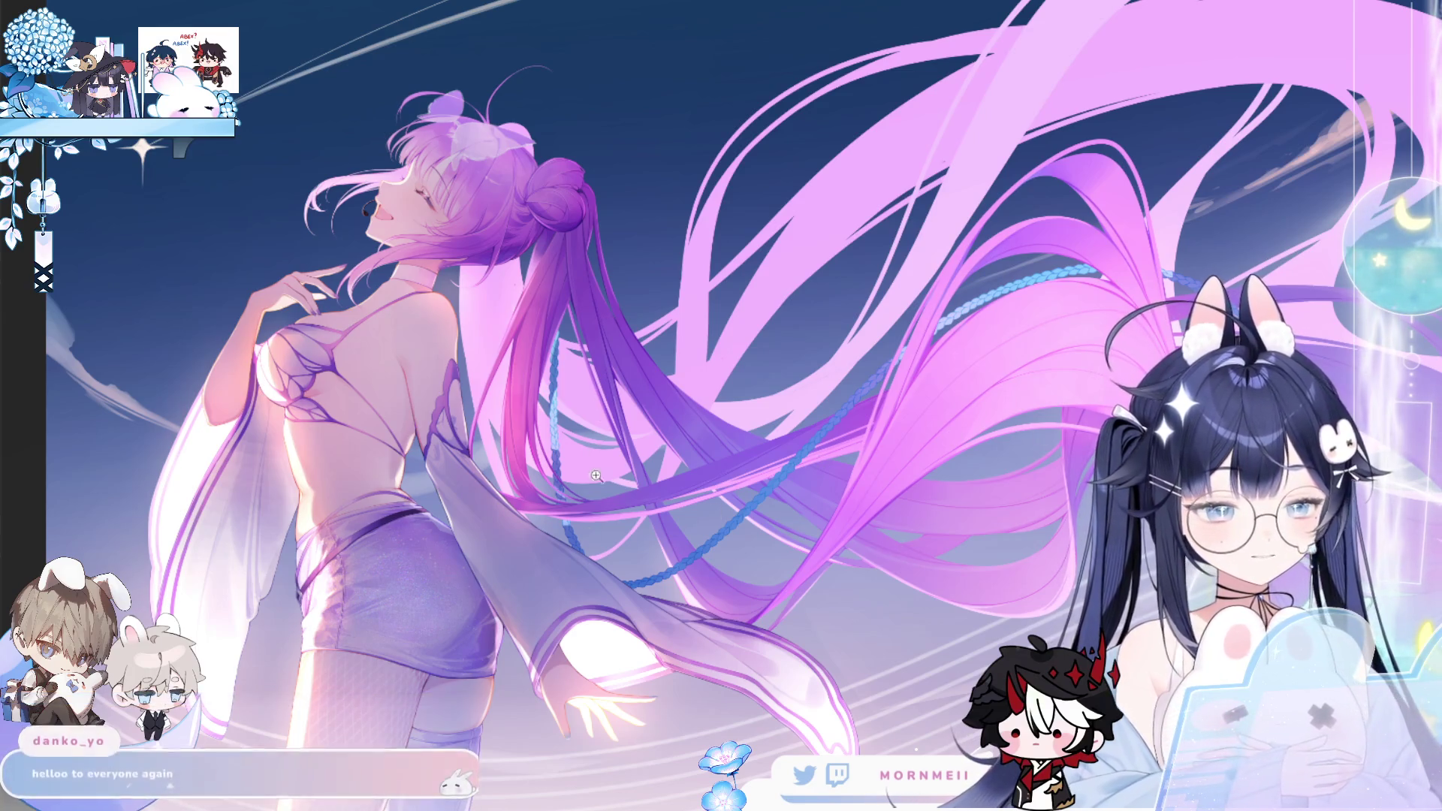
Zoom in on the blue braid and pan along it to frame a close-up
left_click(551, 402)
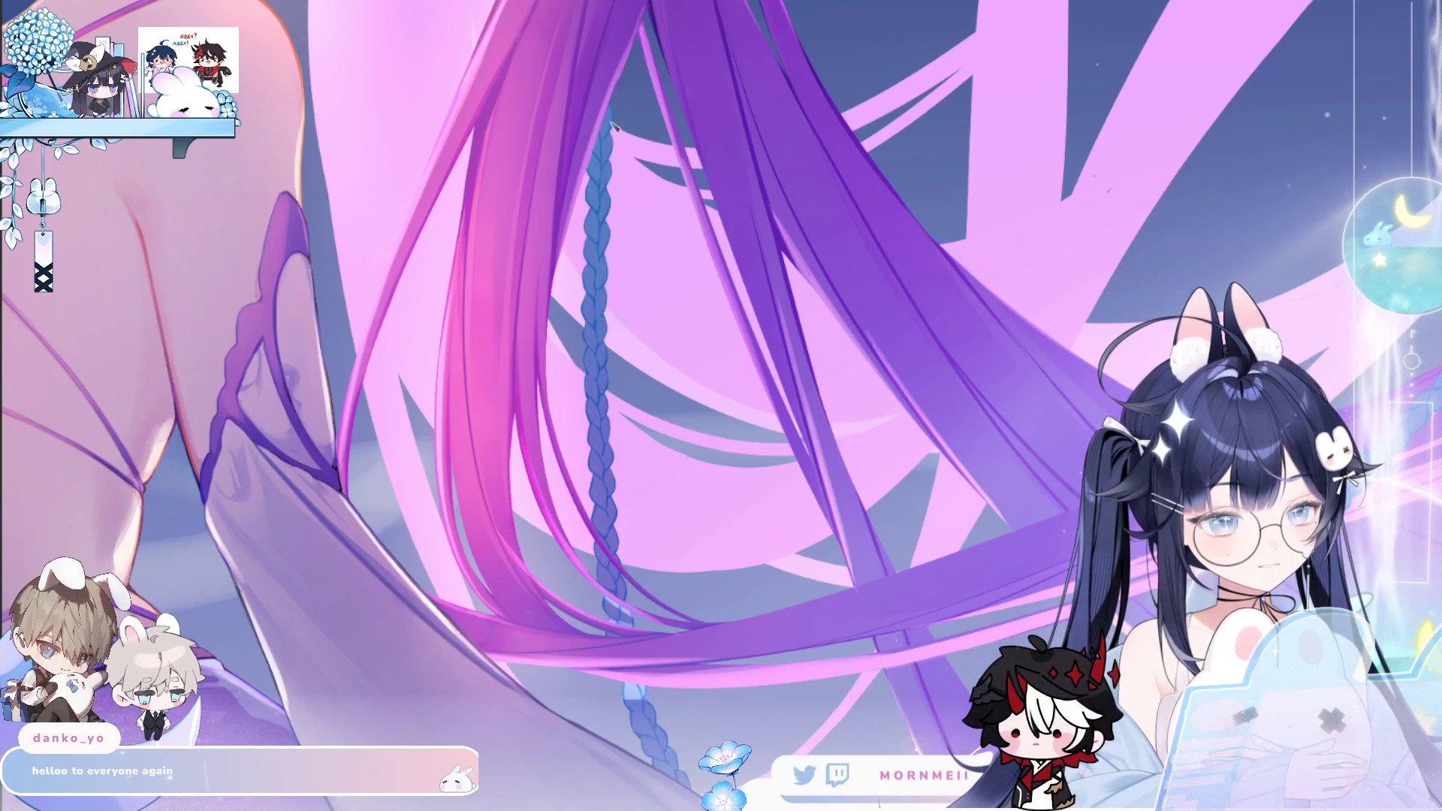
left_click_drag(635, 666, 481, 421)
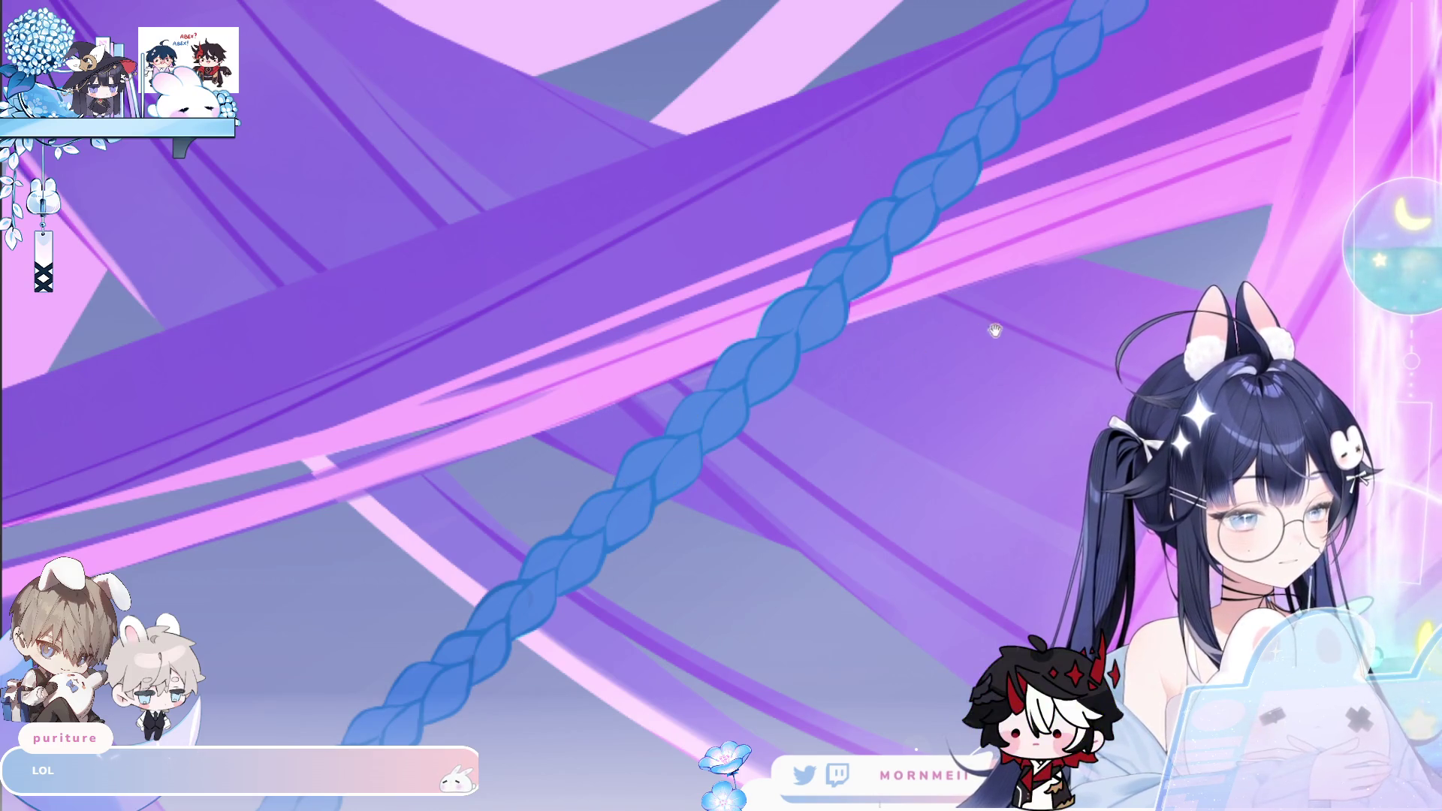
Pan further along the braid, then zoom out to see the whole artwork
left_click_drag(995, 330, 794, 357)
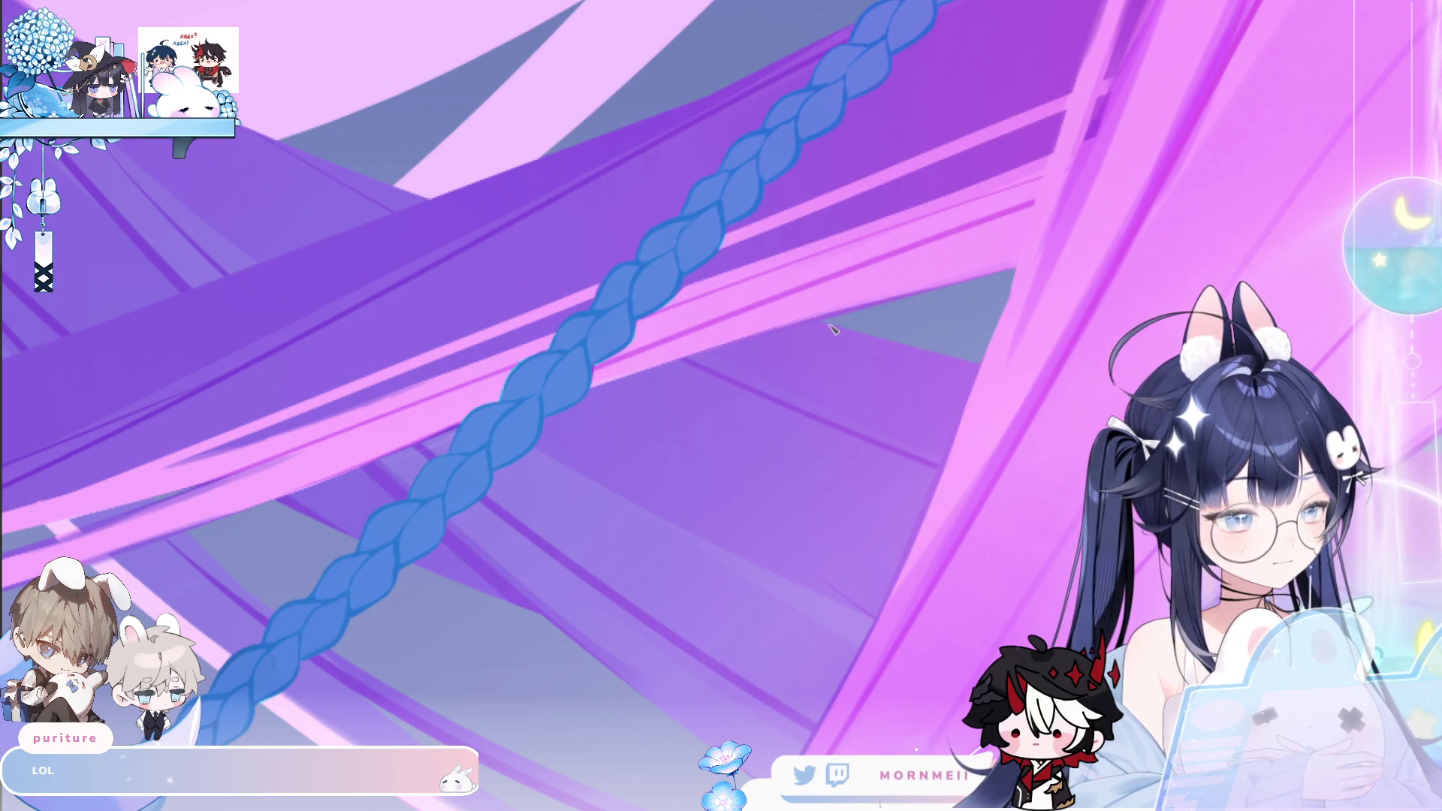
left_click(833, 329)
left_click(1008, 188)
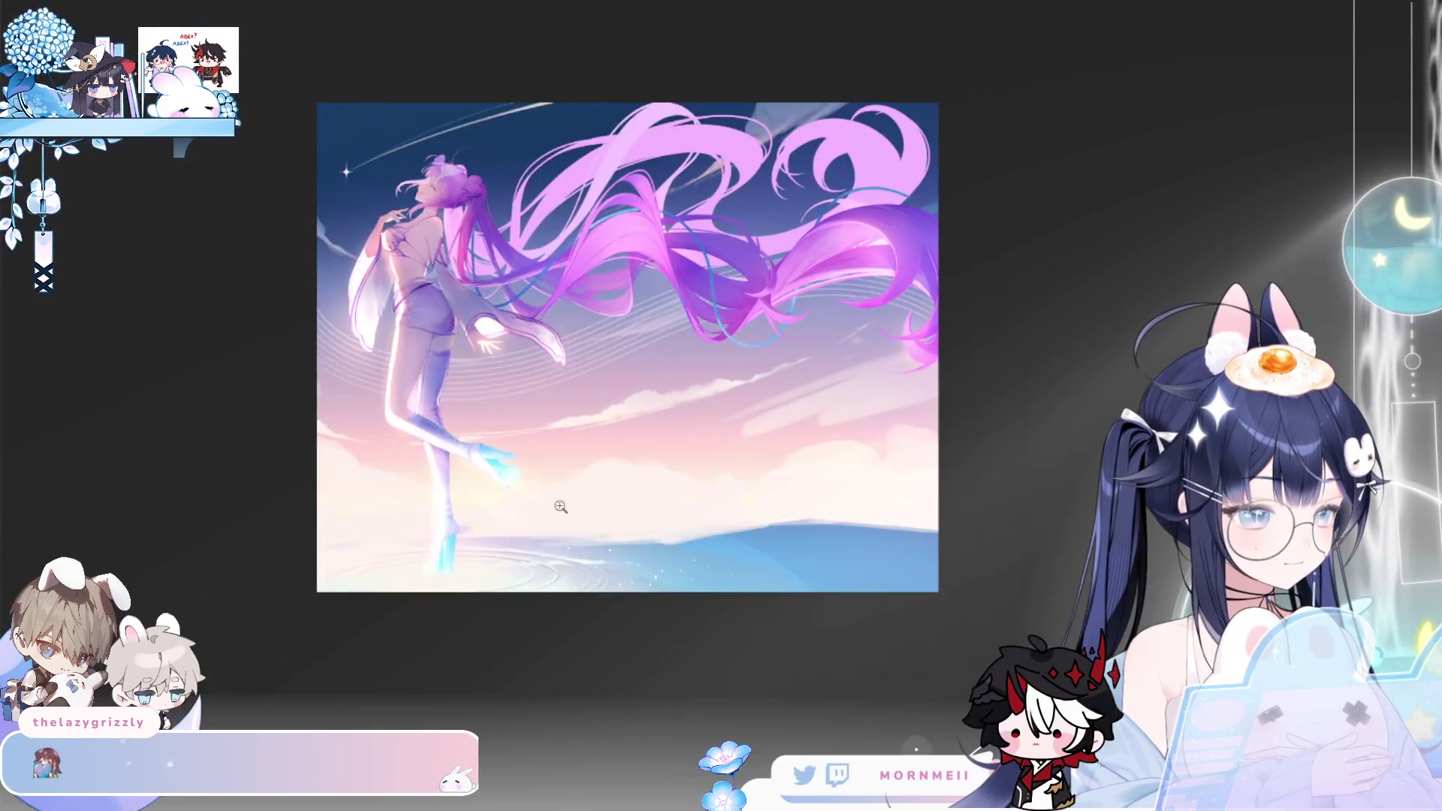
Mirror the view, zoom in on the braid, and brush lighter blue over its lower segments
key("h")
left_click_drag(631, 211, 714, 238)
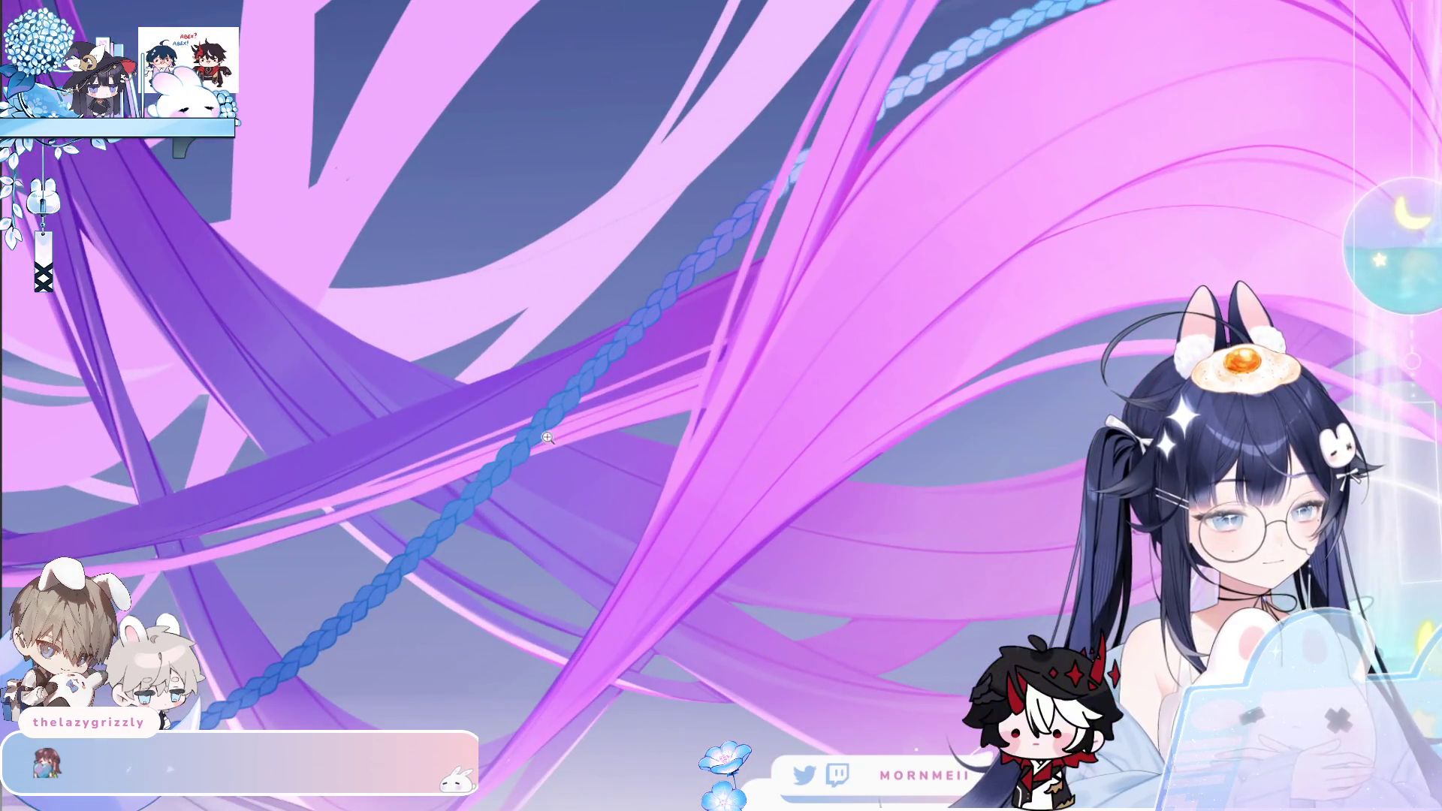
left_click(720, 196)
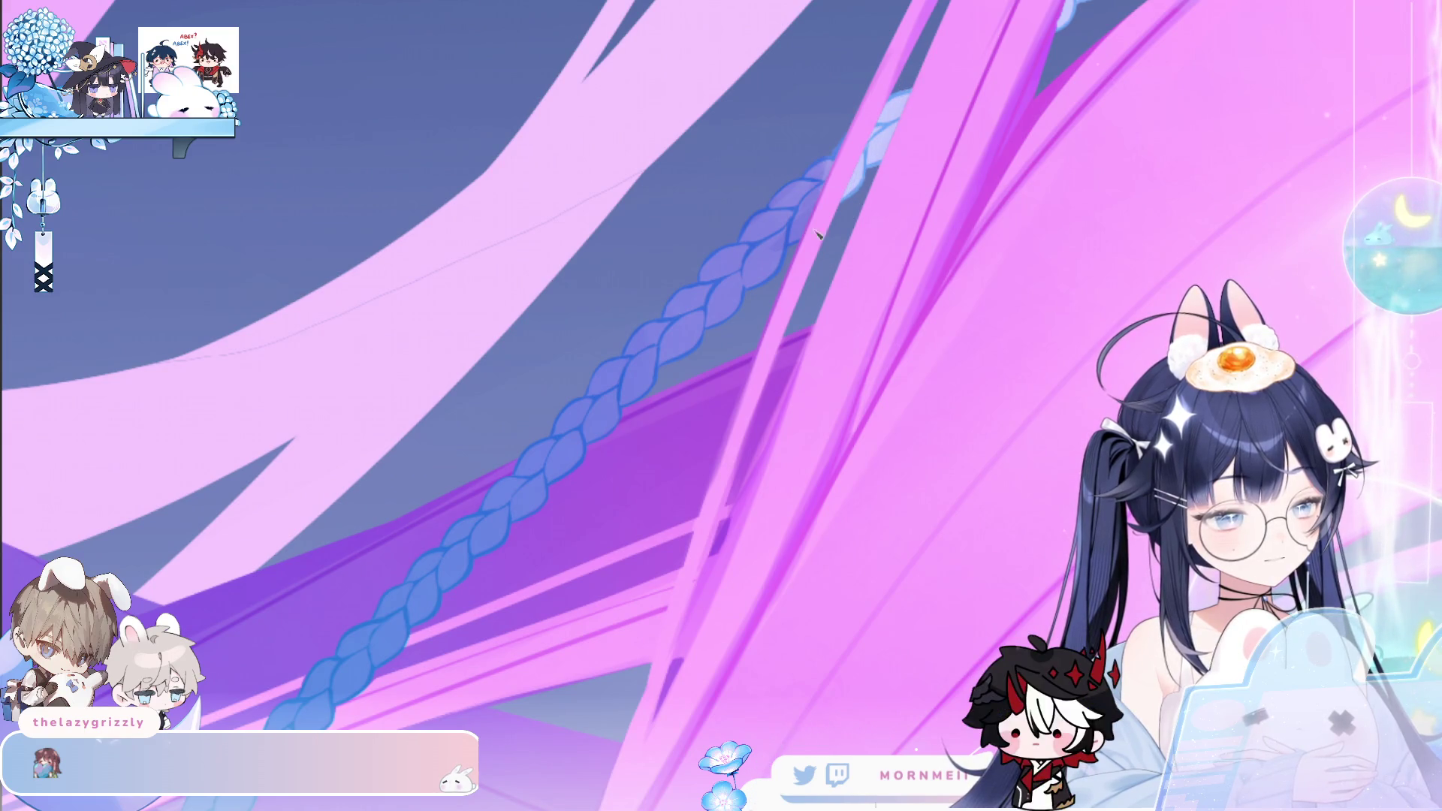
left_click_drag(853, 119, 770, 282)
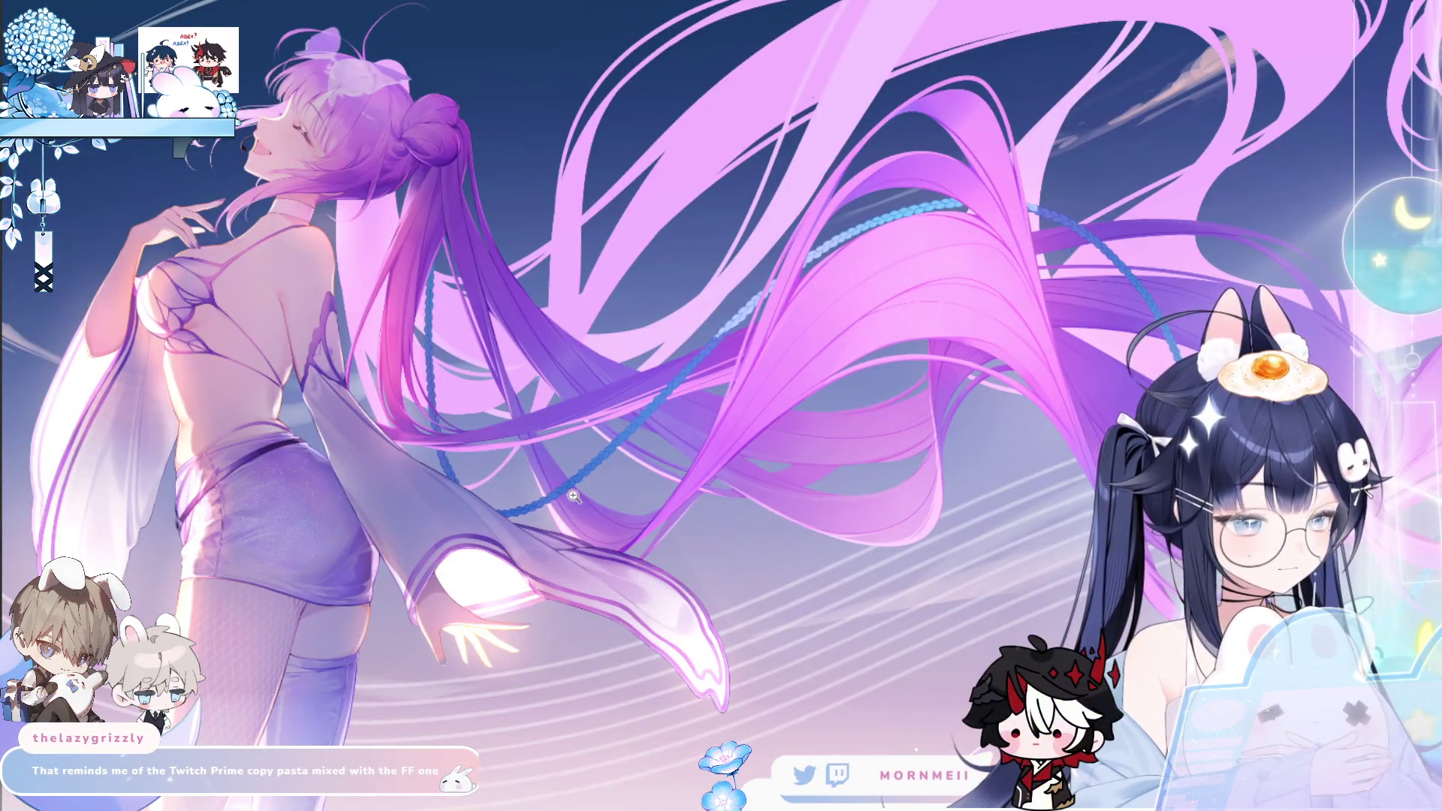
left_click(574, 496)
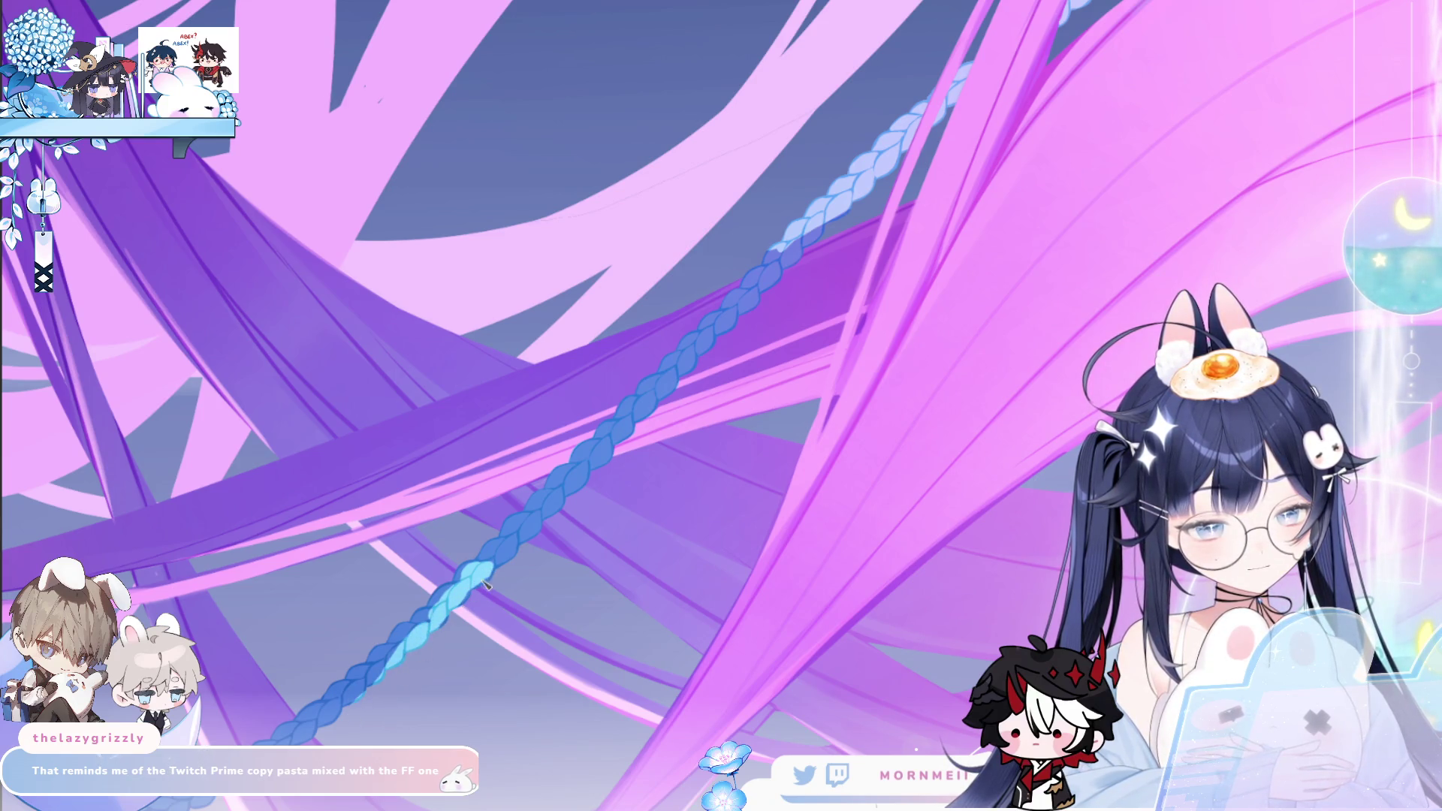
left_click(513, 558)
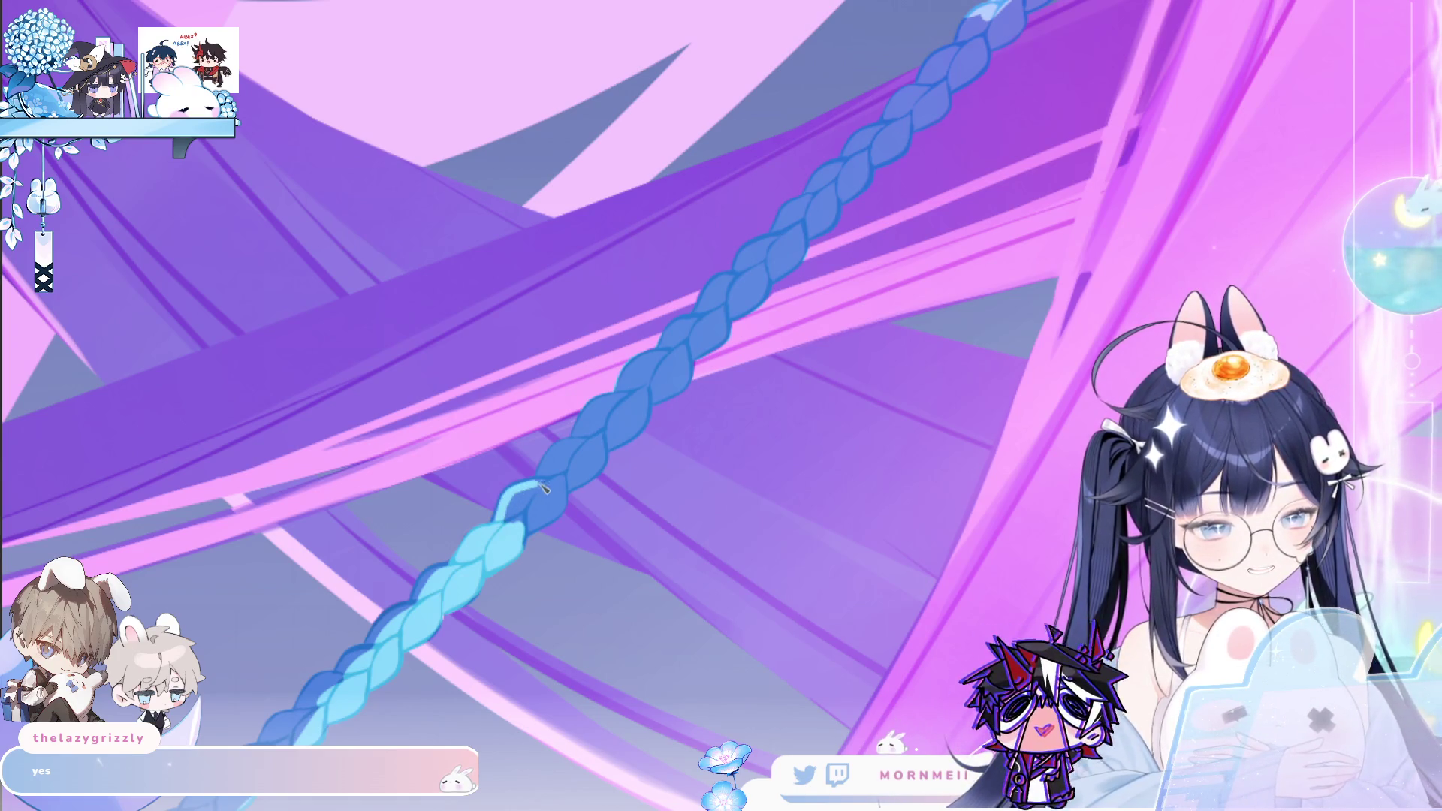
Paint light cyan over successive braid segments, moving the view up the braid between strokes
left_click(528, 510)
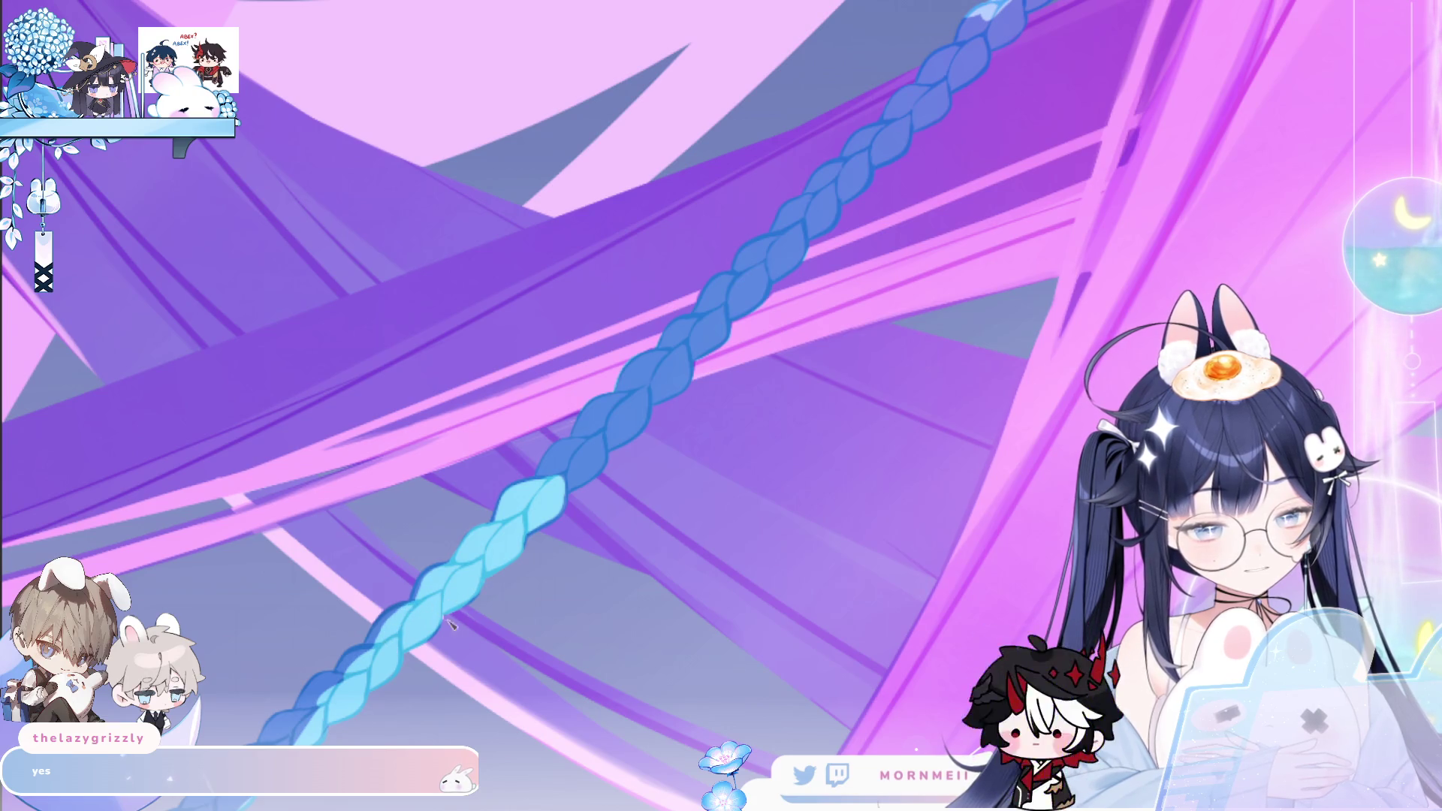
left_click_drag(526, 553, 520, 607)
left_click(487, 618)
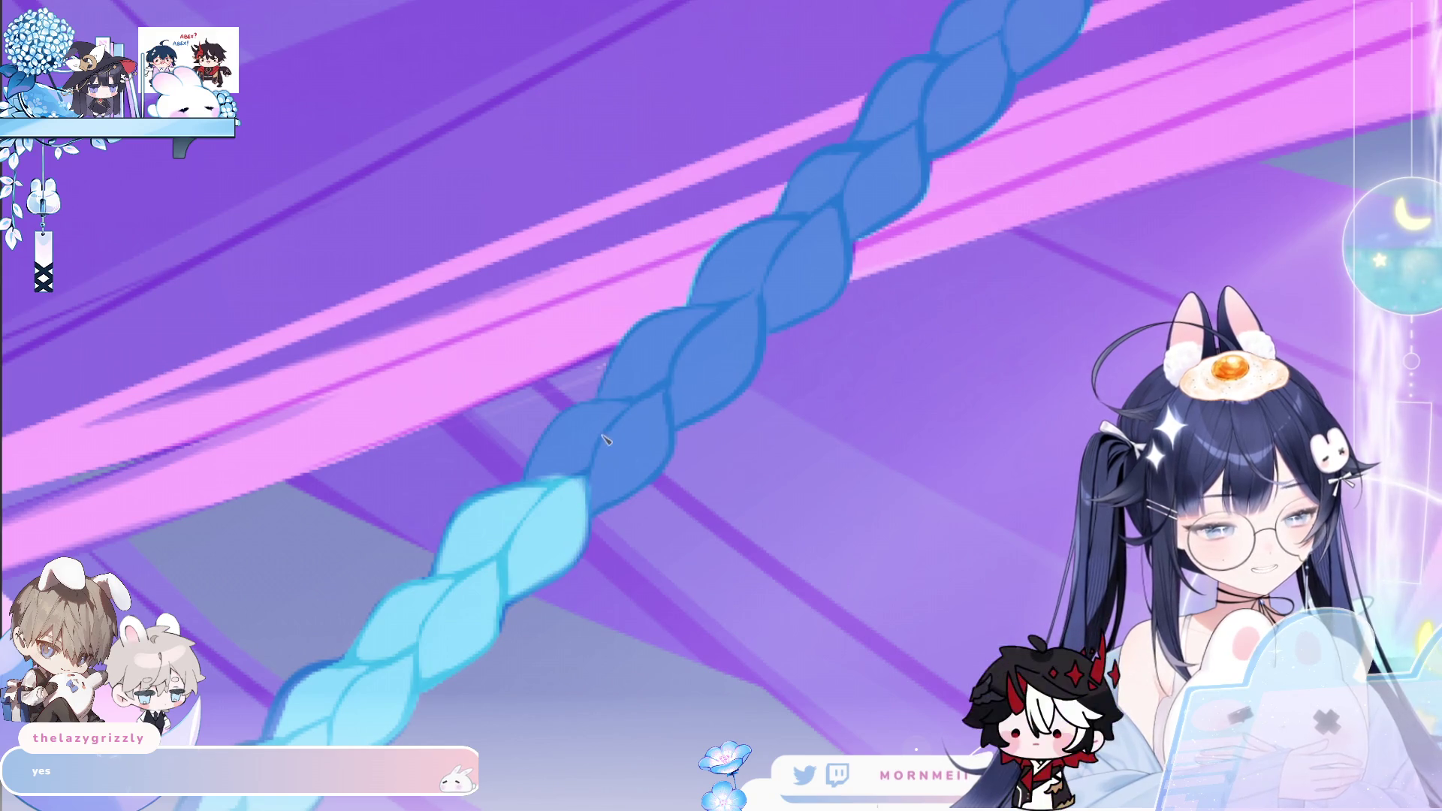
mouse_move(536, 496)
left_mouse_down()
mouse_move(623, 410)
mouse_move(638, 458)
mouse_move(653, 439)
mouse_move(629, 486)
left_mouse_up()
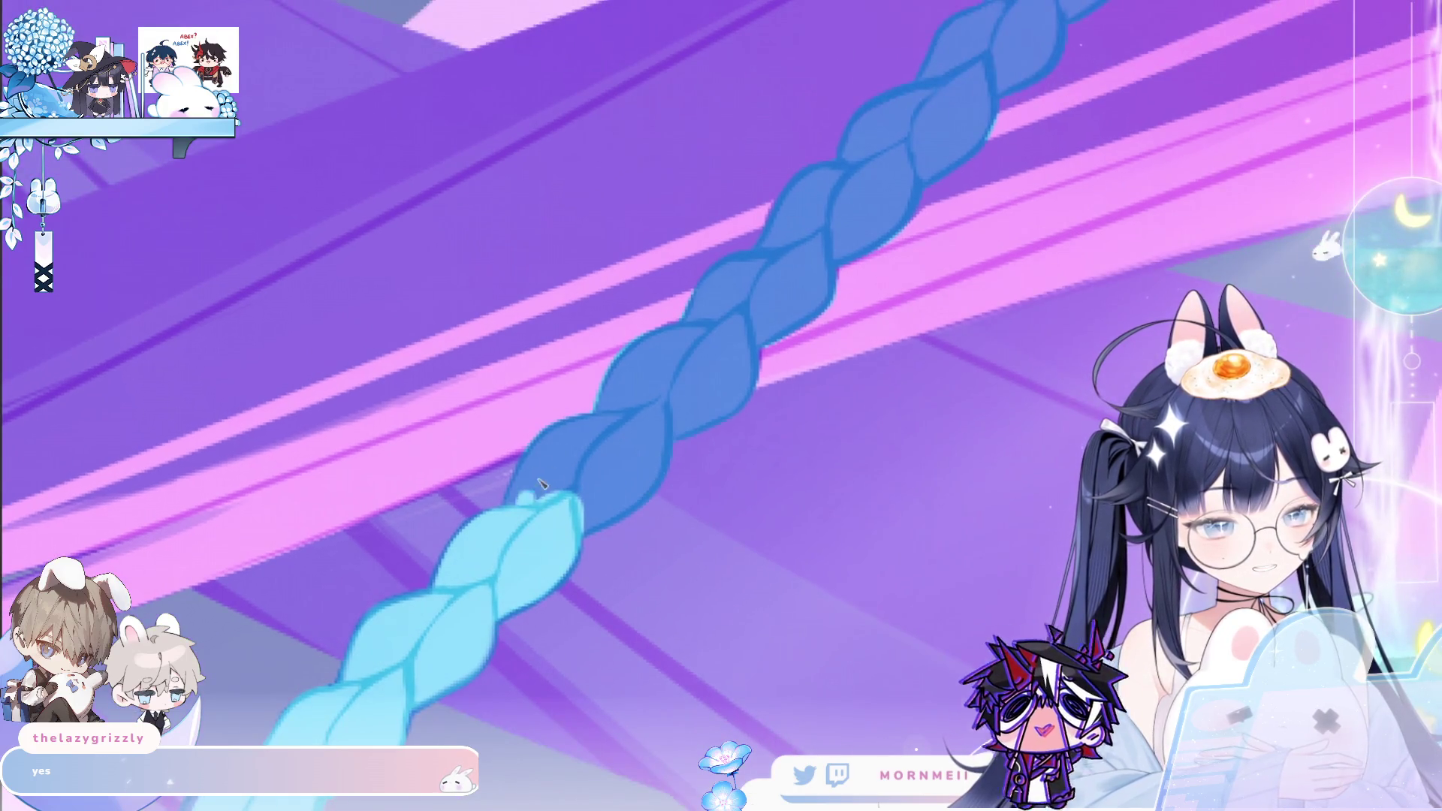
mouse_move(542, 484)
left_mouse_down()
mouse_move(541, 462)
mouse_move(593, 421)
mouse_move(638, 443)
mouse_move(578, 517)
mouse_move(752, 383)
mouse_move(676, 338)
mouse_move(852, 292)
mouse_move(695, 427)
left_mouse_up()
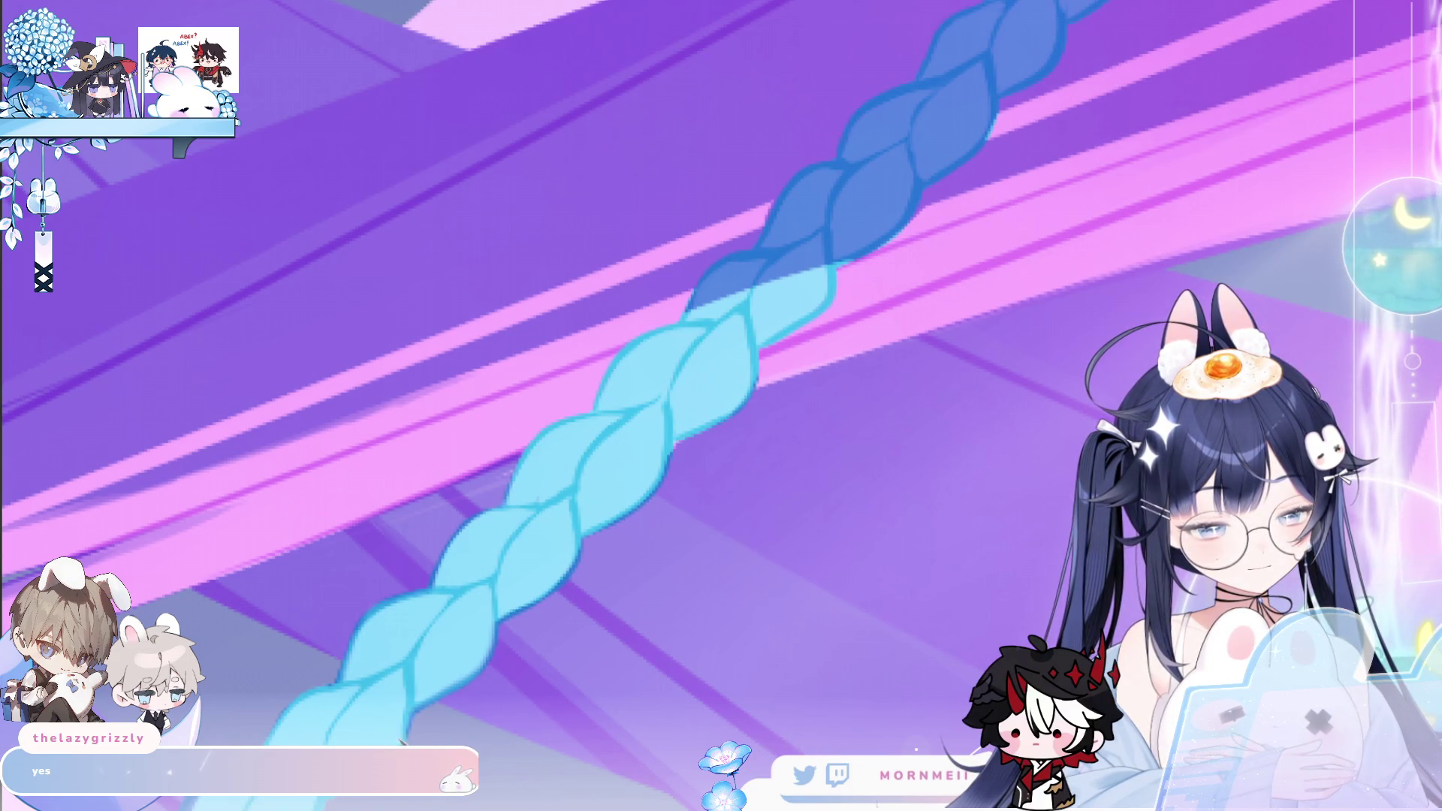
left_click_drag(820, 344, 565, 562)
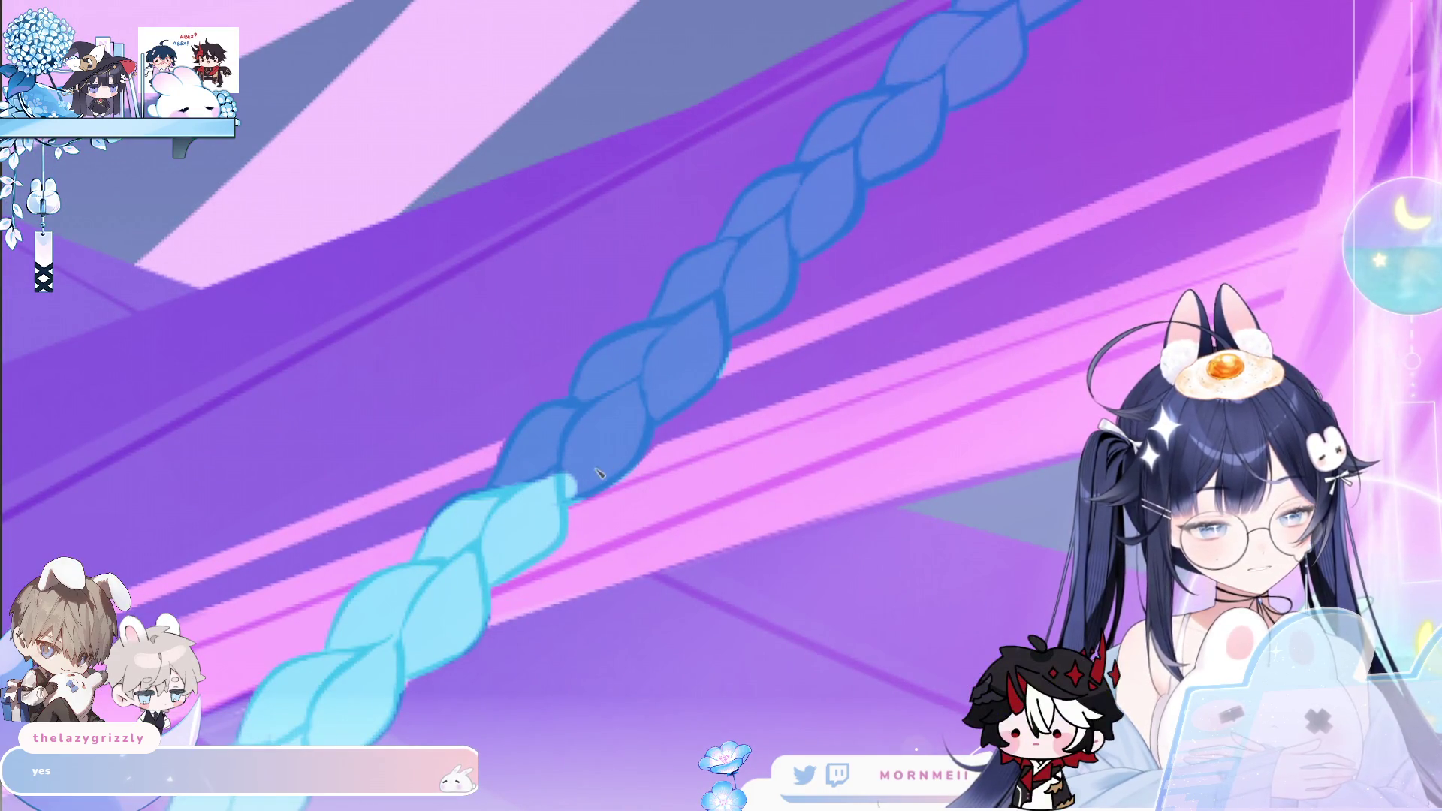
mouse_move(599, 472)
left_mouse_down()
mouse_move(590, 451)
mouse_move(631, 406)
mouse_move(490, 515)
mouse_move(616, 353)
mouse_move(600, 372)
mouse_move(732, 296)
left_mouse_up()
On the flipped view, fill the braid's left and upper lobes with light cyan
key("m")
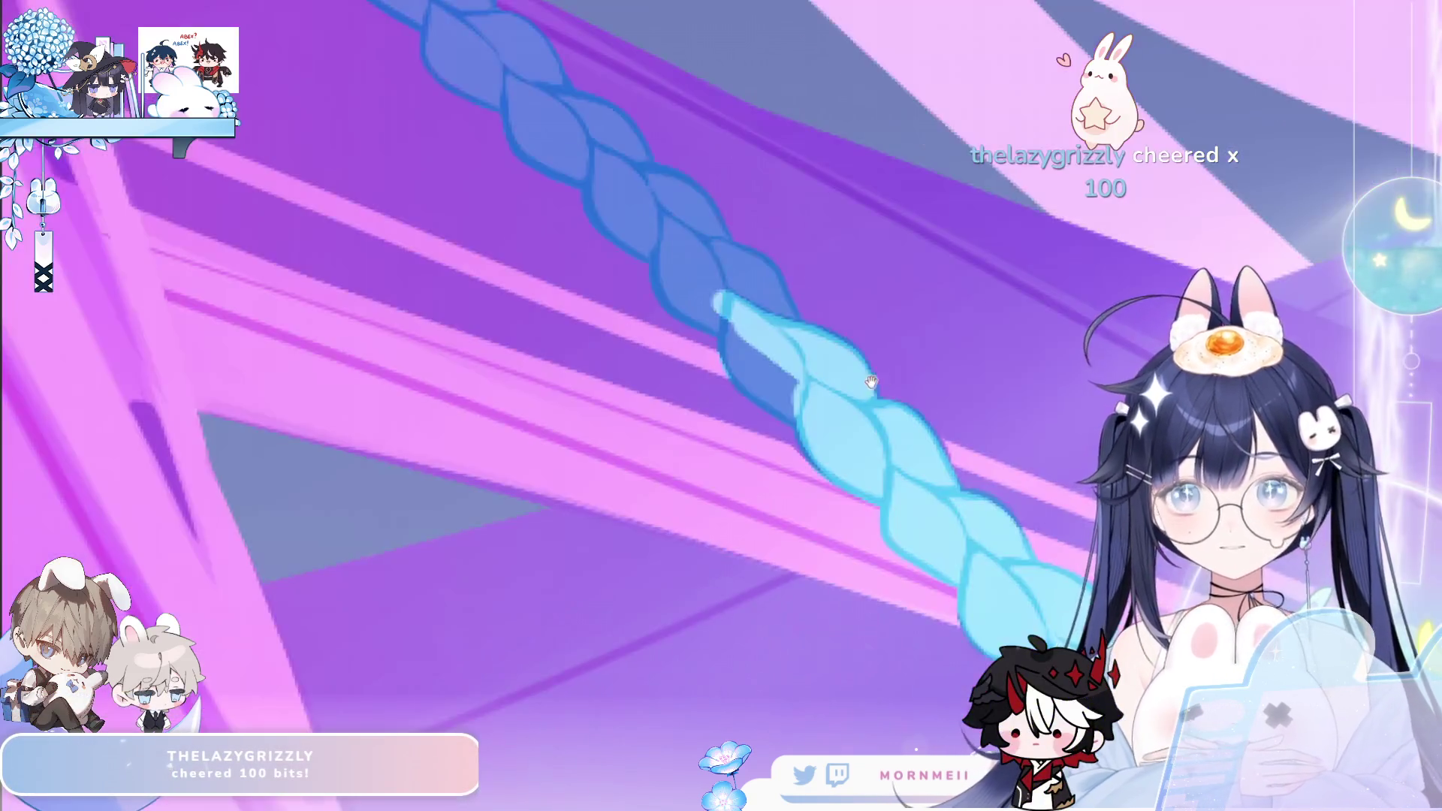
left_click_drag(870, 382, 634, 368)
mouse_move(610, 439)
left_mouse_down()
mouse_move(590, 417)
mouse_move(615, 469)
left_mouse_up()
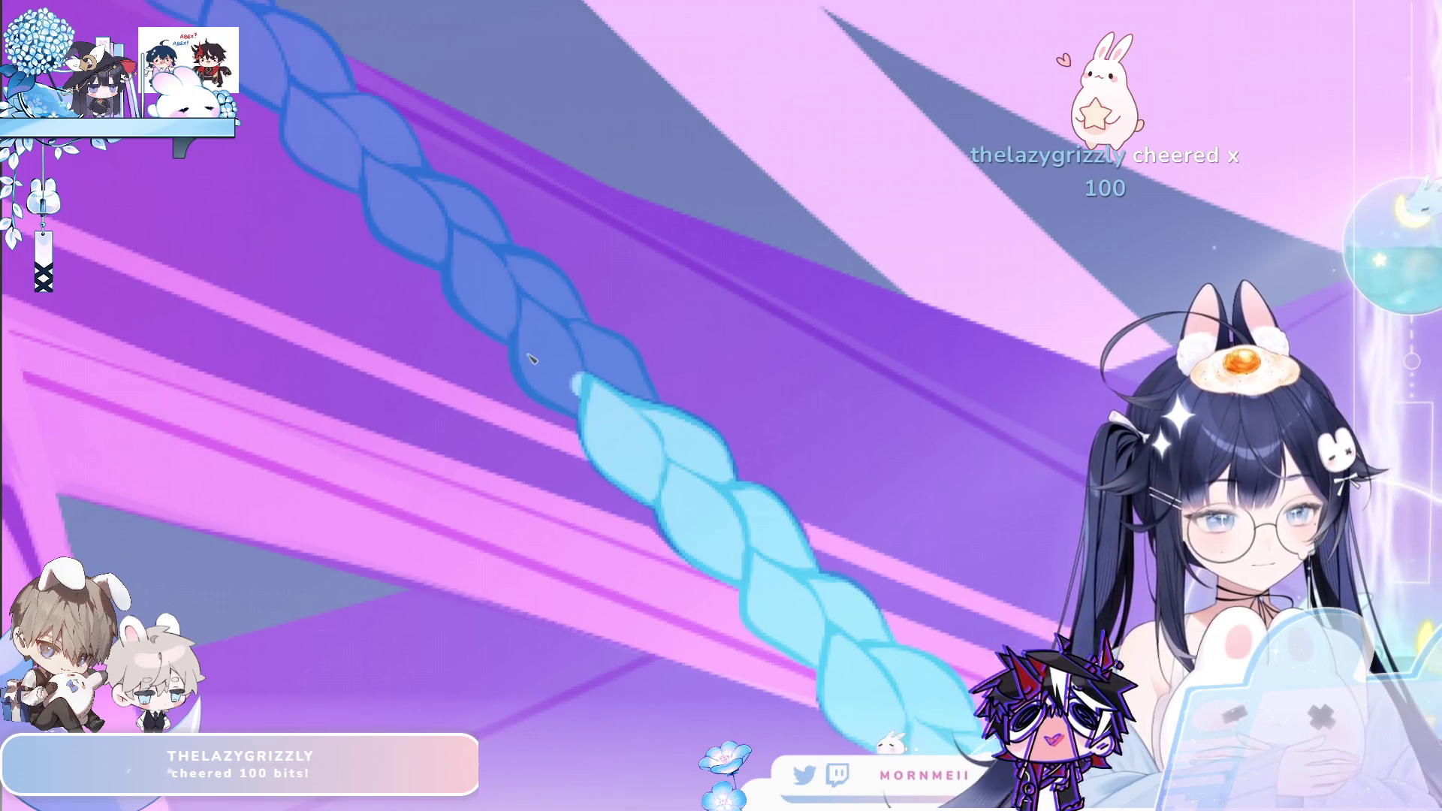
mouse_move(572, 394)
left_mouse_down()
mouse_move(556, 387)
mouse_move(571, 353)
mouse_move(635, 409)
left_mouse_up()
scroll(635, 413, "down", 2)
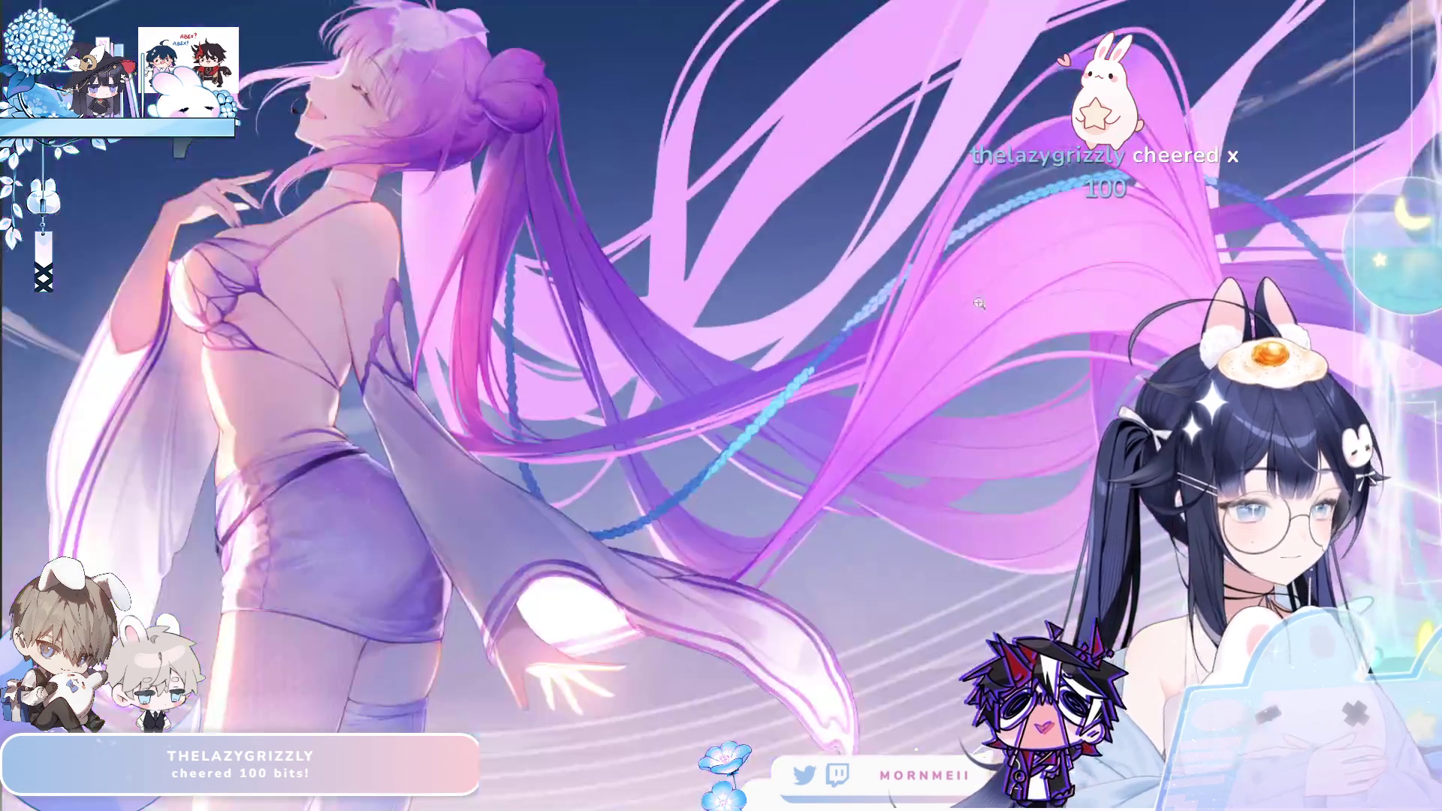
scroll(567, 478, "up", 3)
scroll(566, 478, "up", 2)
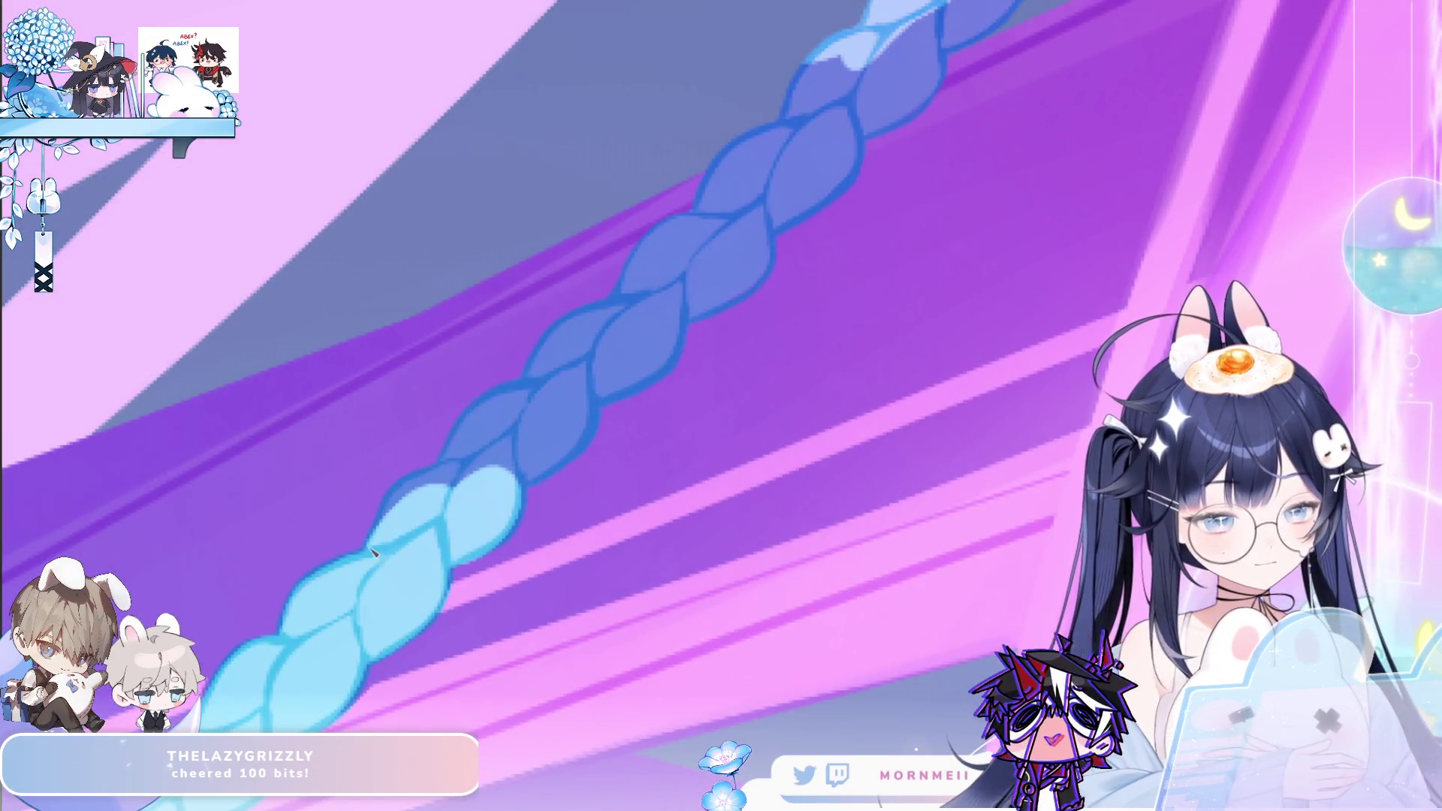
mouse_move(403, 509)
left_mouse_down()
mouse_move(485, 428)
mouse_move(549, 395)
mouse_move(484, 460)
mouse_move(518, 481)
mouse_move(560, 447)
mouse_move(594, 368)
mouse_move(578, 346)
mouse_move(541, 397)
left_mouse_up()
left_click_drag(563, 349, 662, 308)
left_click_drag(583, 403, 598, 398)
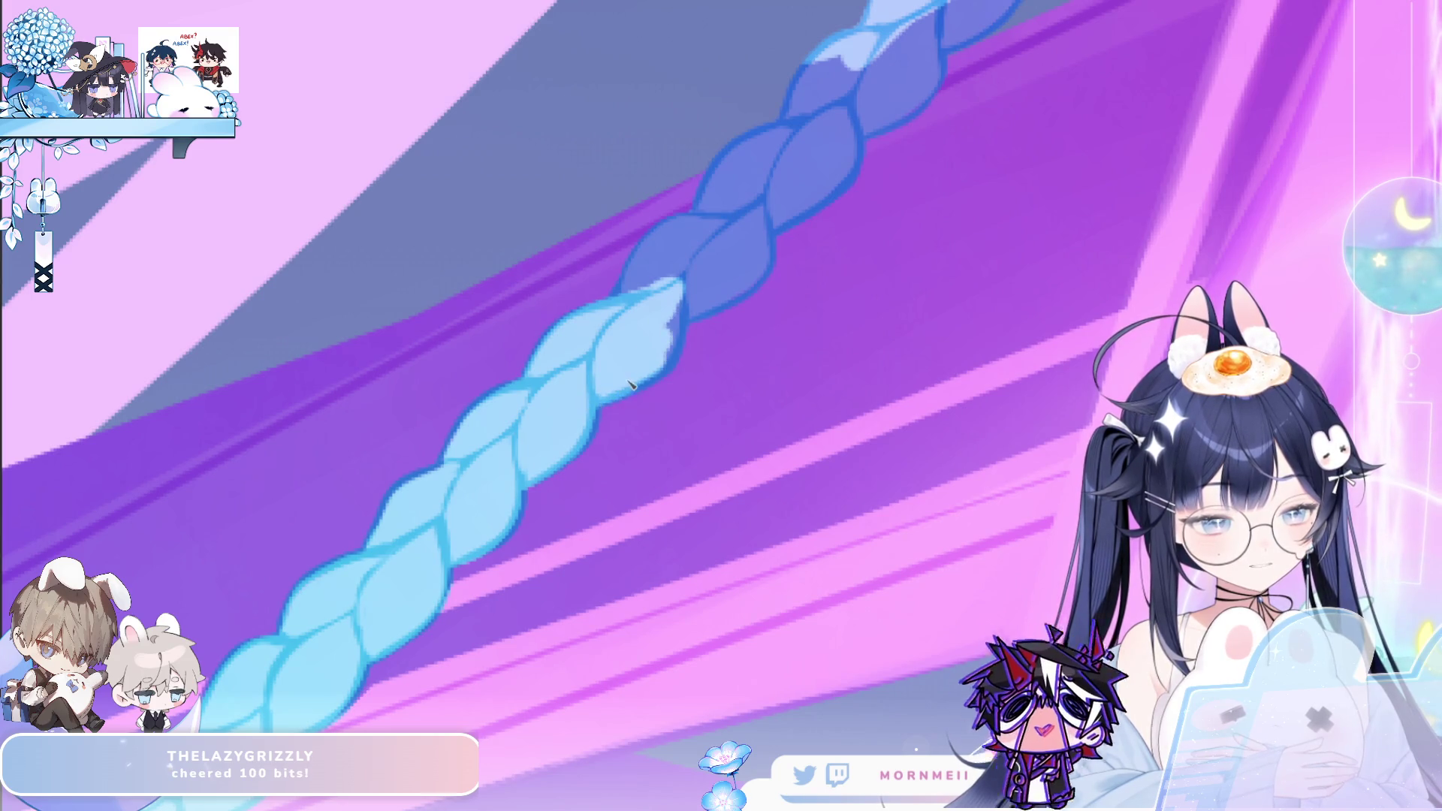
mouse_move(673, 264)
left_mouse_down()
mouse_move(743, 214)
mouse_move(636, 369)
mouse_move(526, 453)
mouse_move(644, 306)
mouse_move(706, 289)
mouse_move(932, 156)
left_mouse_up()
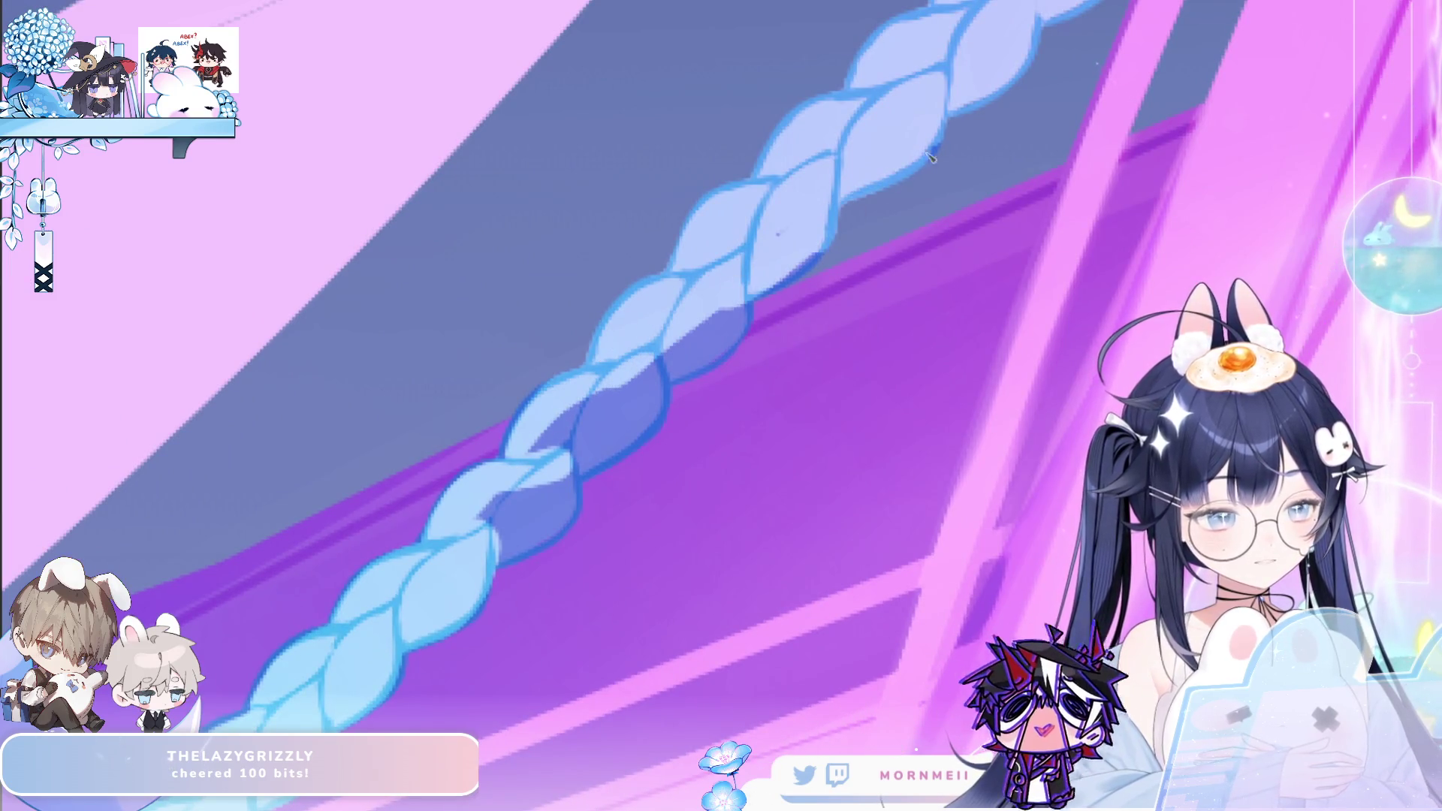
Mirror the view and repaint the remaining dark blue lobes light blue, flipping to check
key("h")
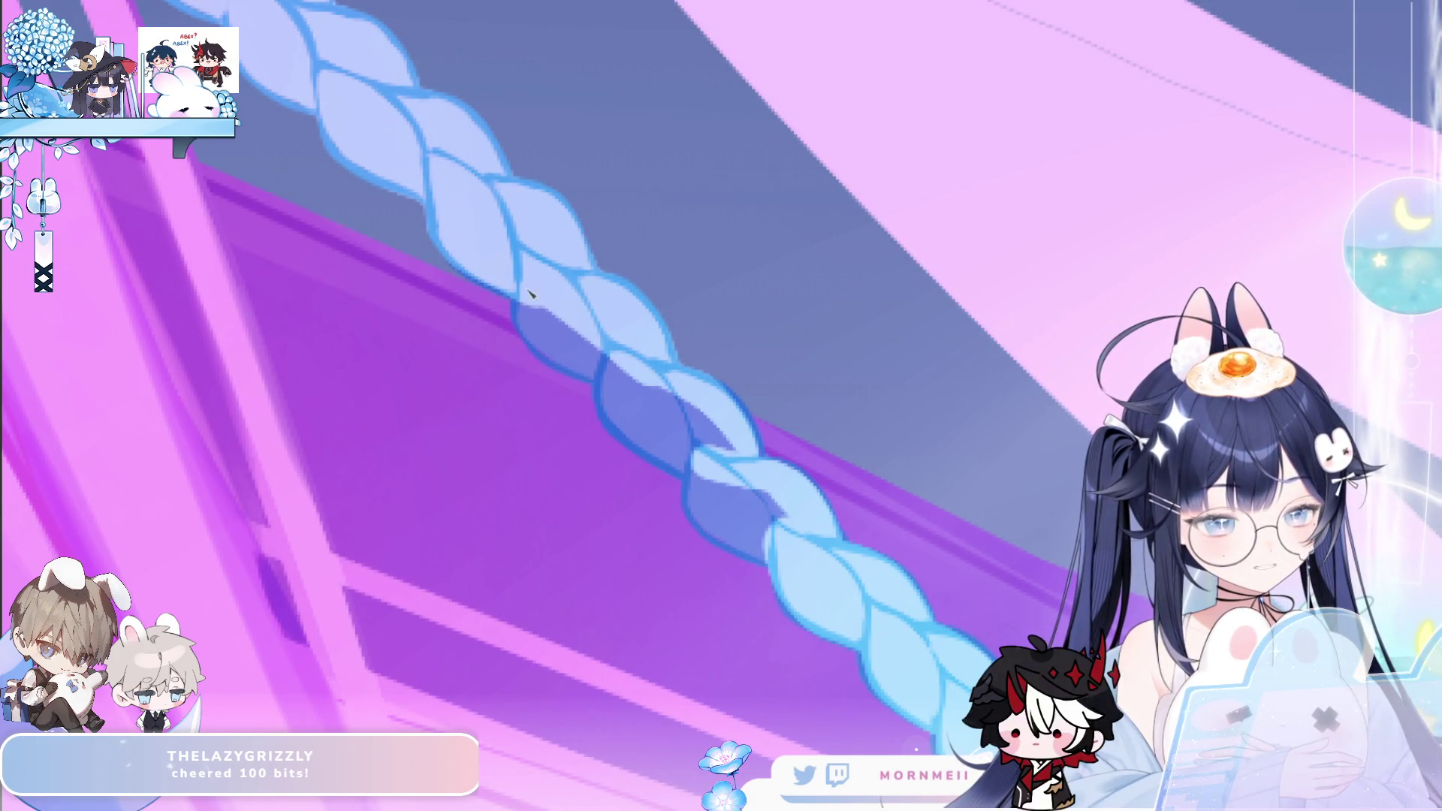
mouse_move(530, 293)
left_mouse_down()
mouse_move(539, 329)
mouse_move(587, 359)
left_mouse_up()
mouse_move(659, 427)
left_mouse_down()
mouse_move(612, 398)
mouse_move(674, 454)
mouse_move(672, 420)
mouse_move(721, 439)
mouse_move(703, 511)
mouse_move(781, 558)
left_mouse_up()
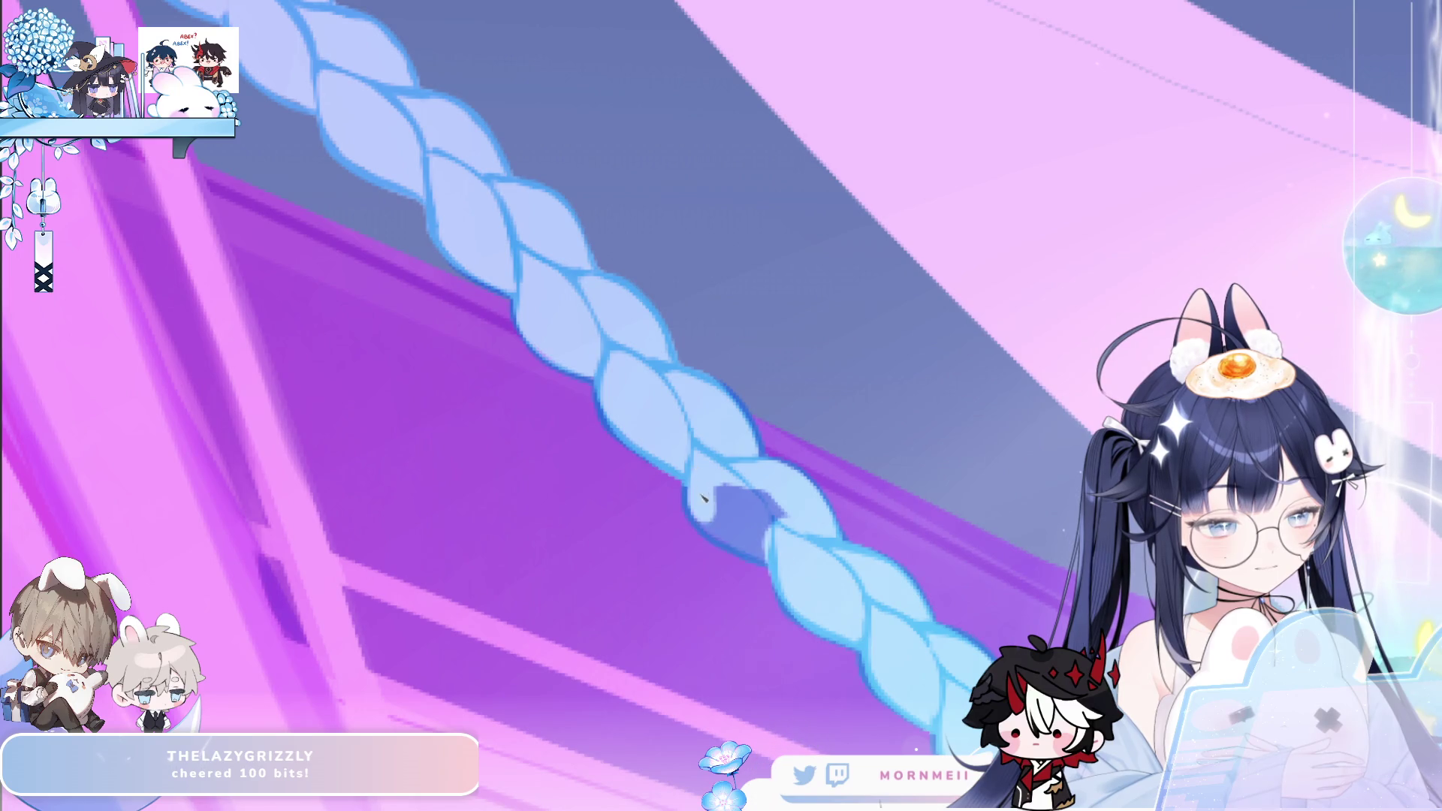
mouse_move(703, 477)
left_mouse_down()
mouse_move(718, 526)
mouse_move(740, 500)
left_mouse_up()
key("m")
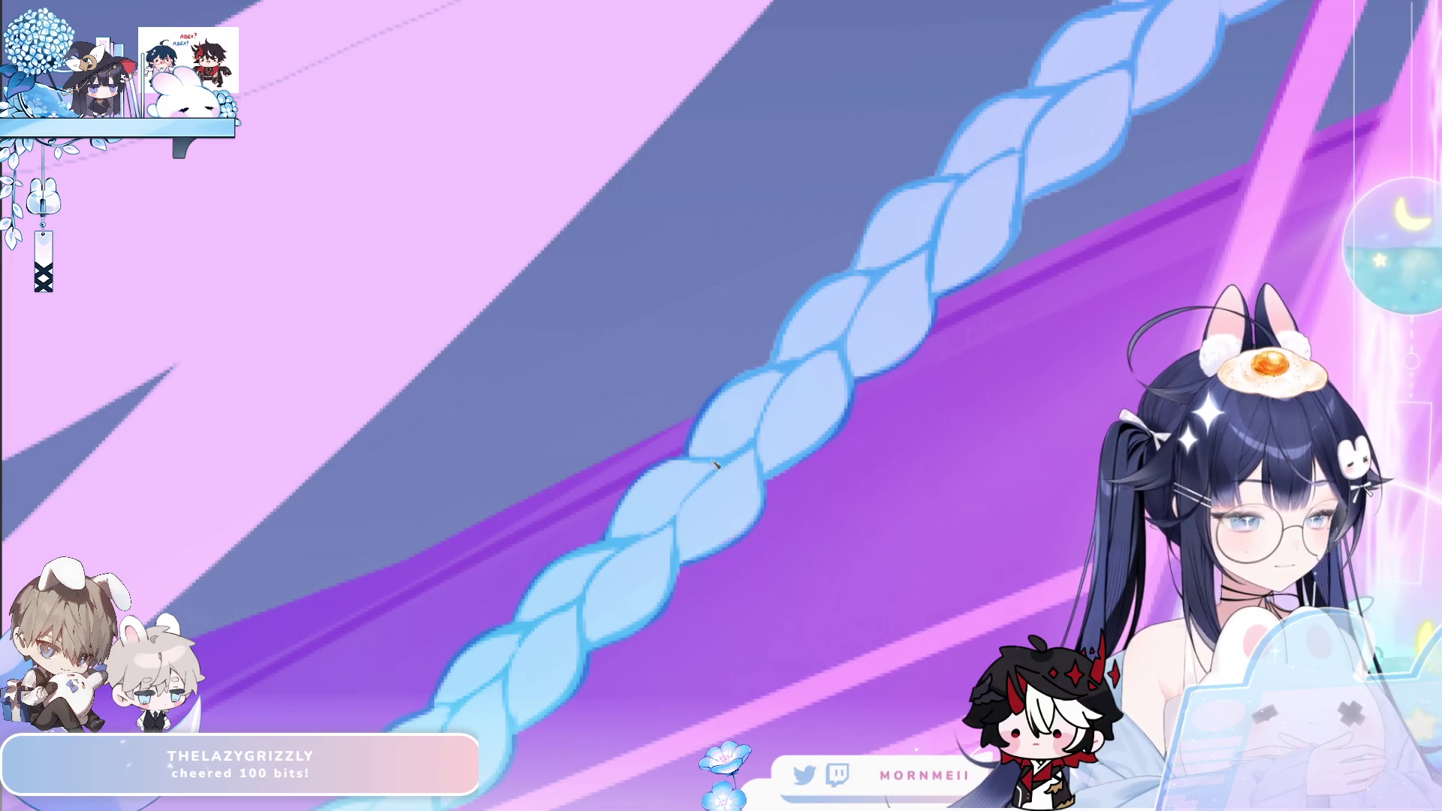
key("m")
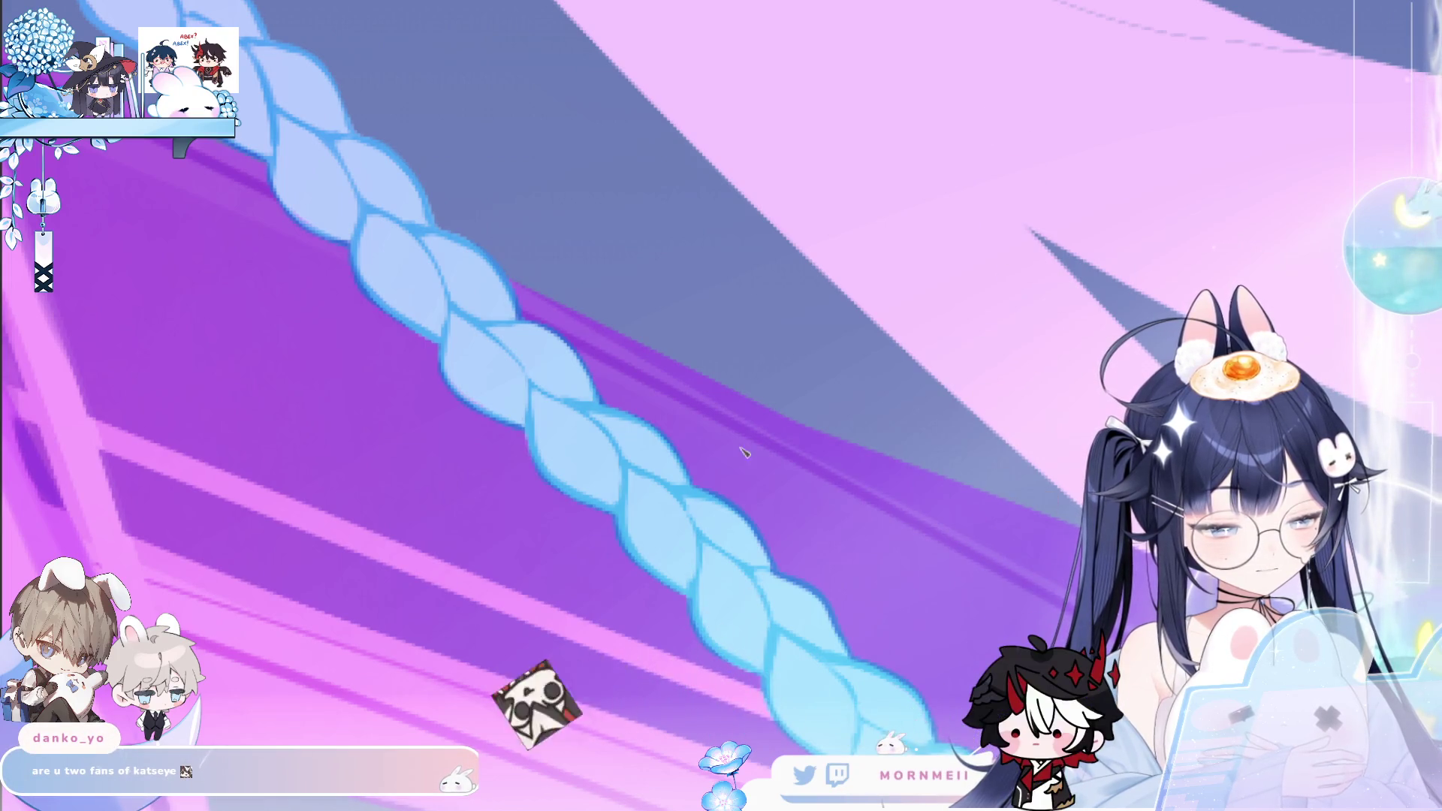
Mirror the canvas view again and fit the whole illustration to the window with Ctrl+0
key("m")
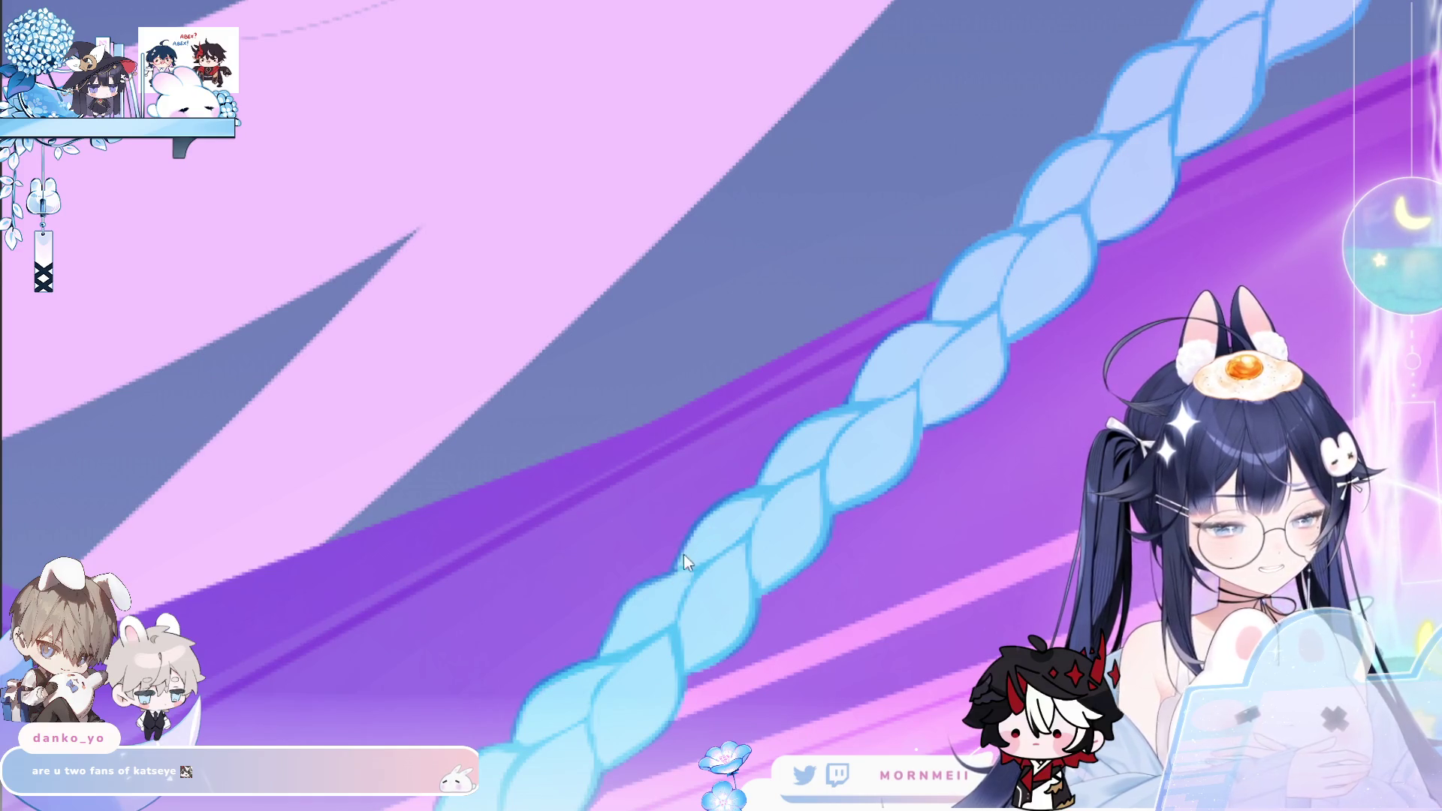
key("ctrl+0")
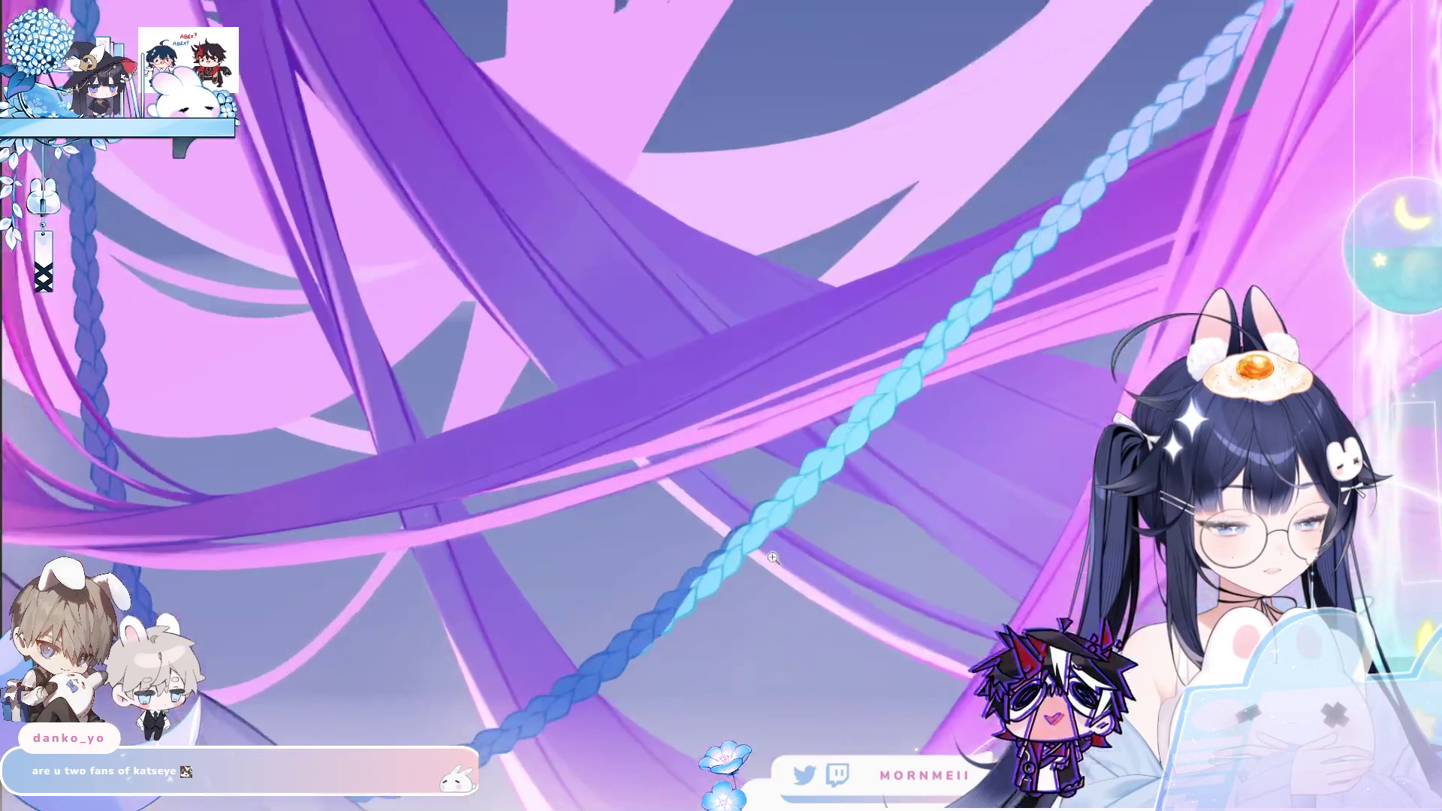
Scroll-zoom until the full illustration with its light cyan braid is visible
scroll(699, 613, "up", 3)
scroll(725, 567, "up", 3)
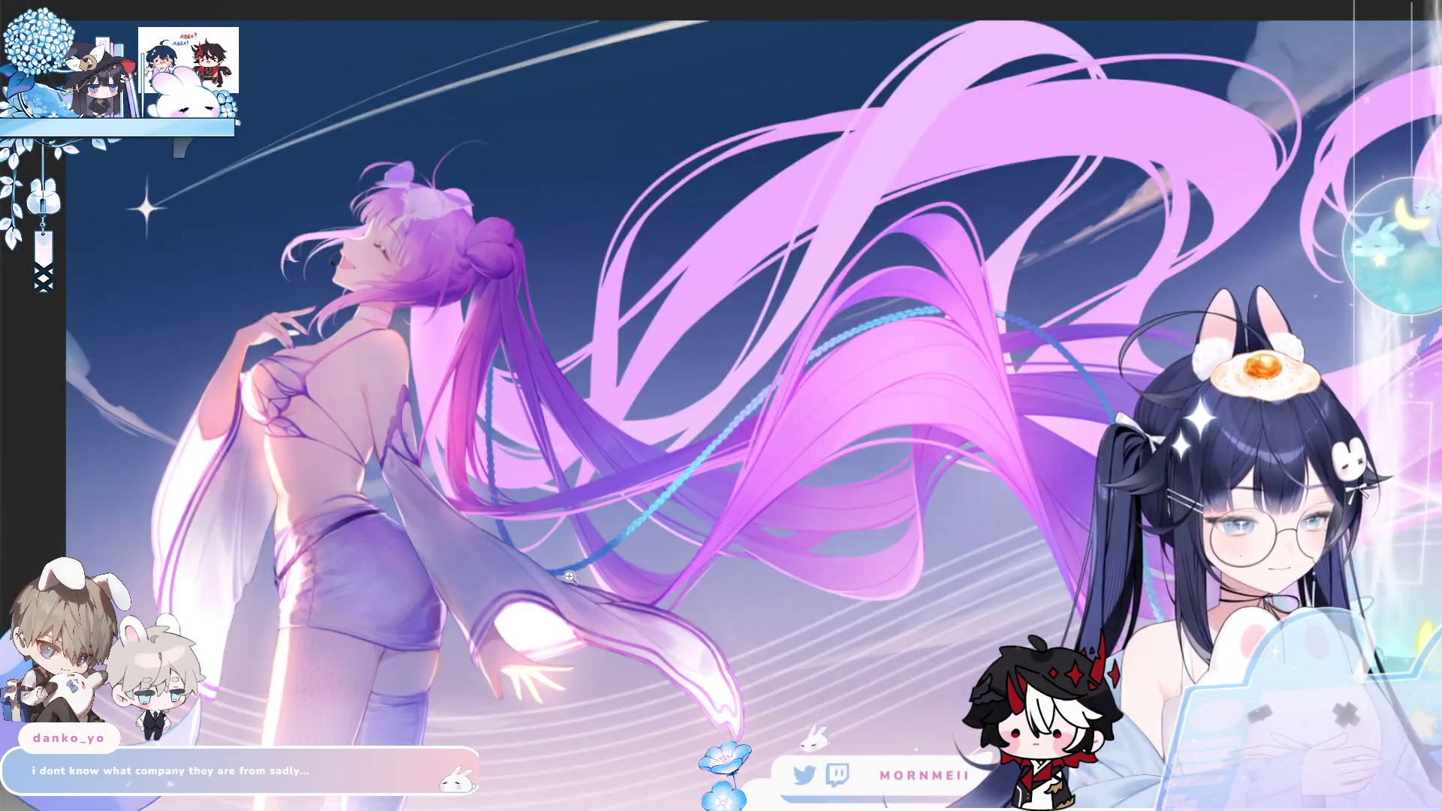
left_click(569, 577)
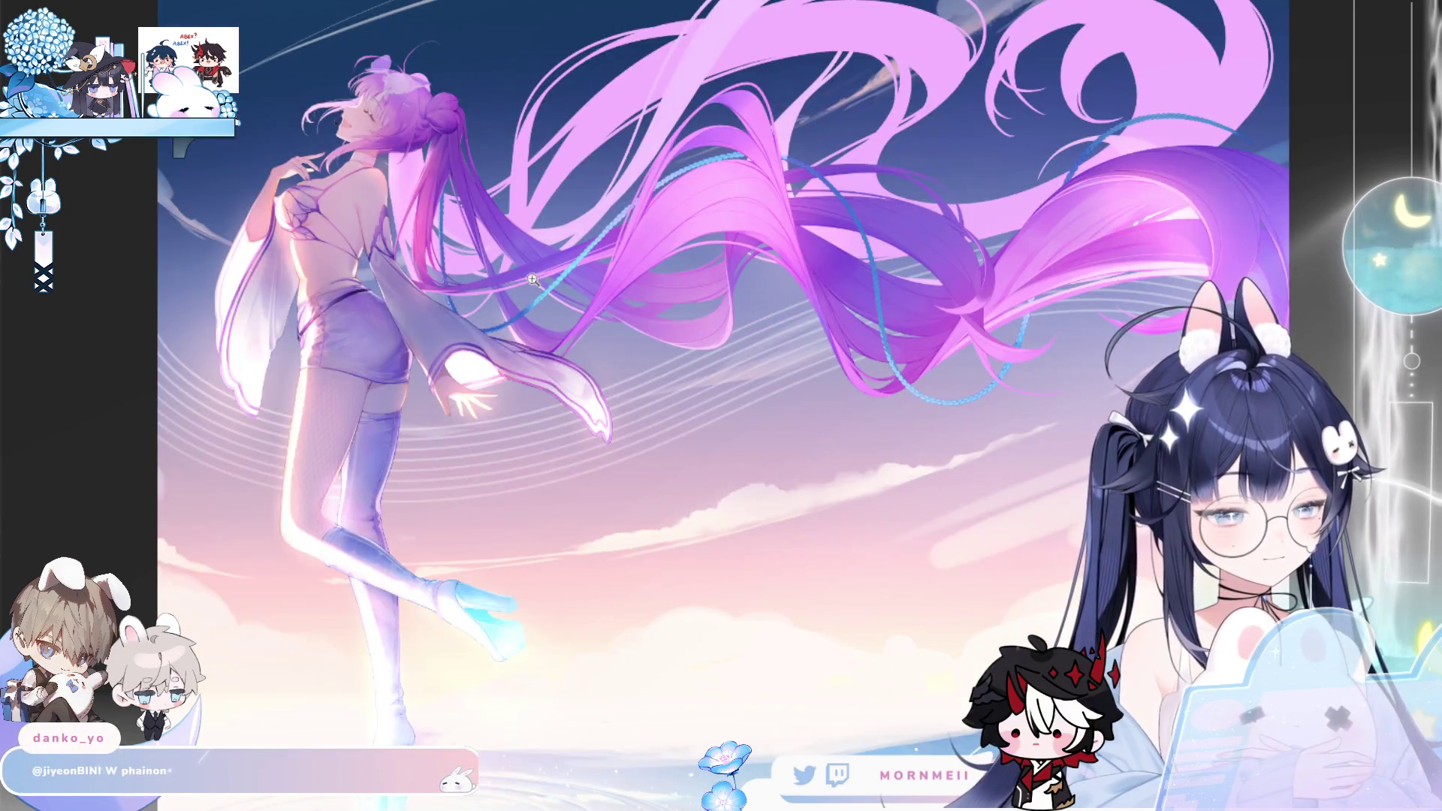
Drag-zoom in on the blue braid where it crosses the purple hair, then scroll back out
left_click_drag(533, 280, 529, 245)
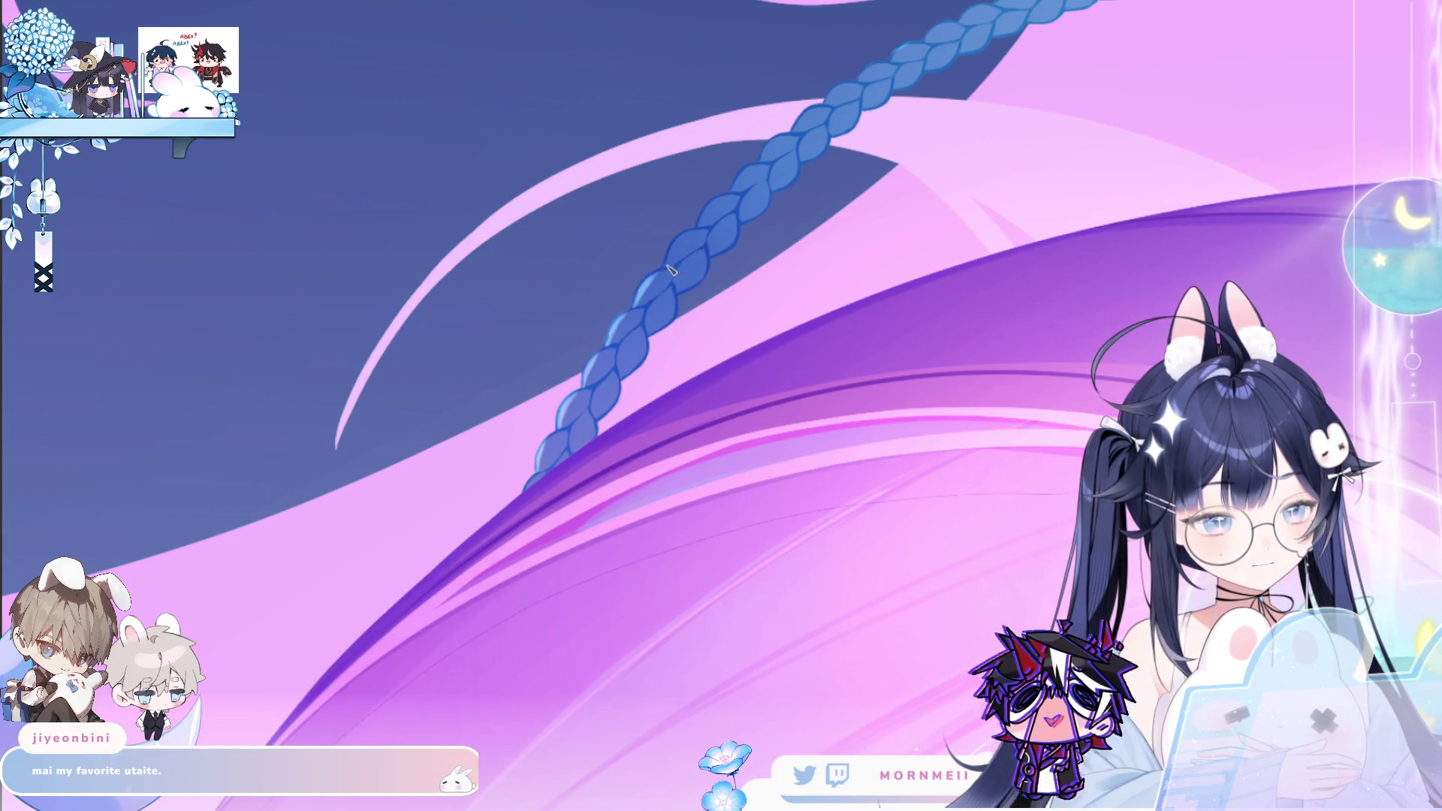
scroll(707, 325, "down", 3)
Scroll to zoom out to the full canvas
scroll(706, 325, "down", 3)
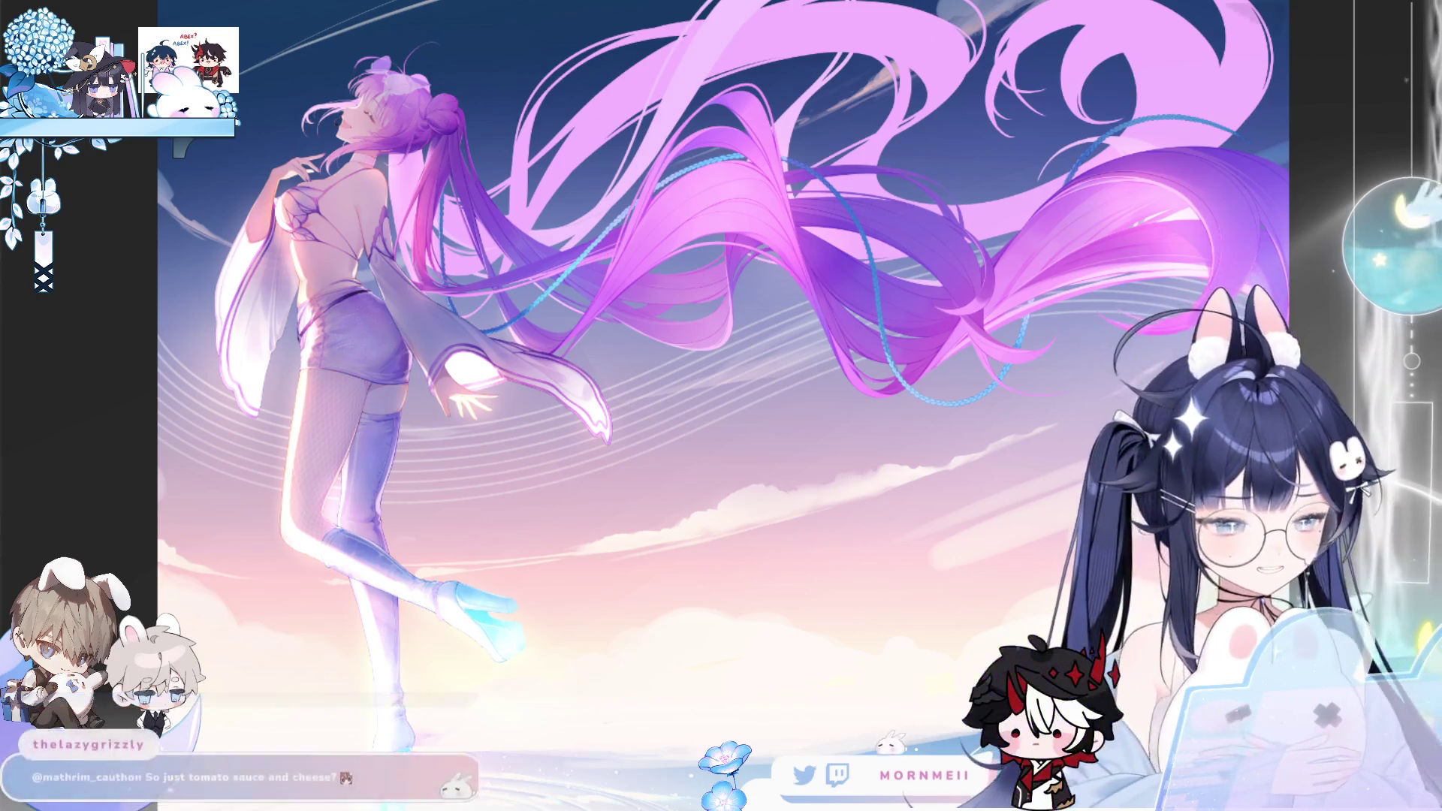
key("m")
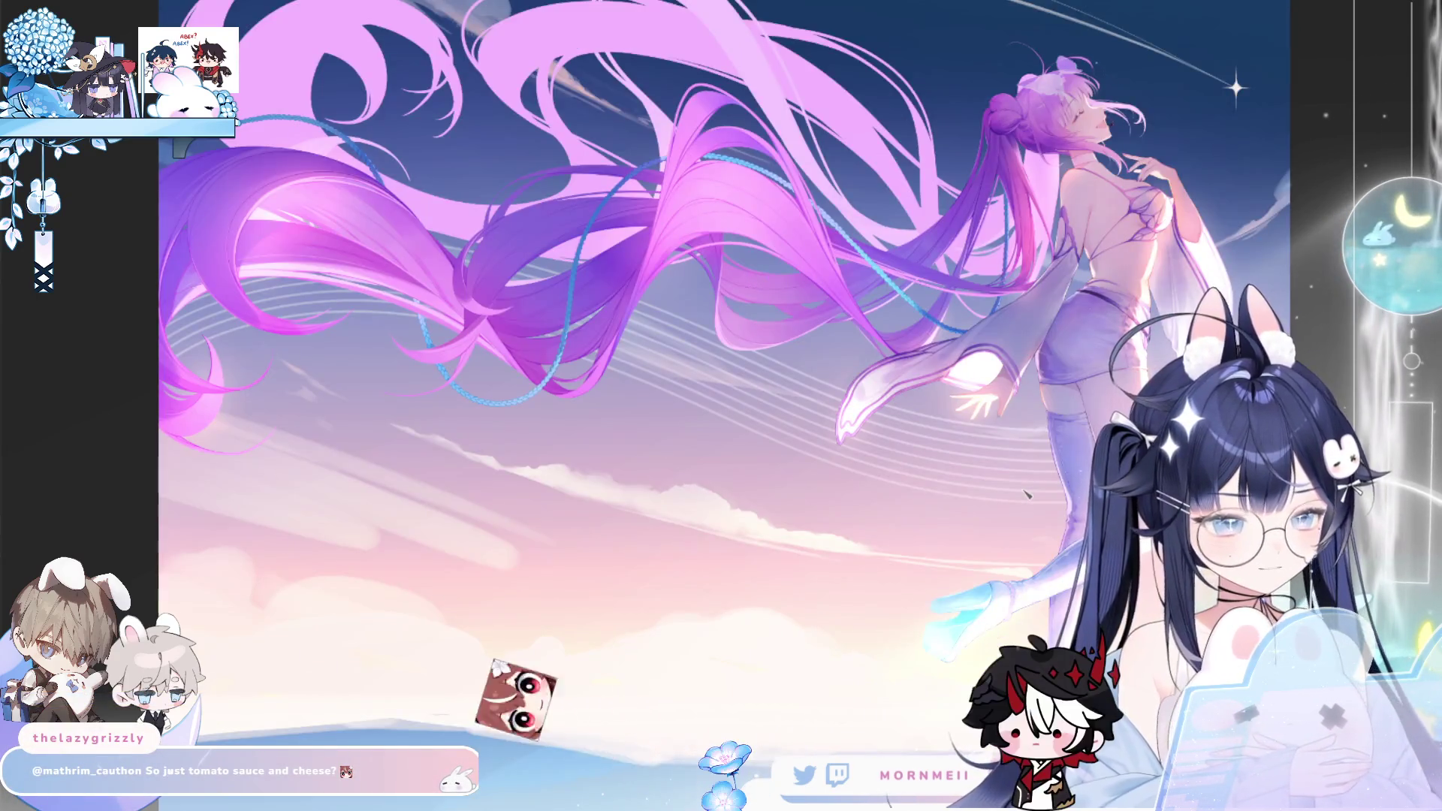
key("m")
key("m")
key("m")
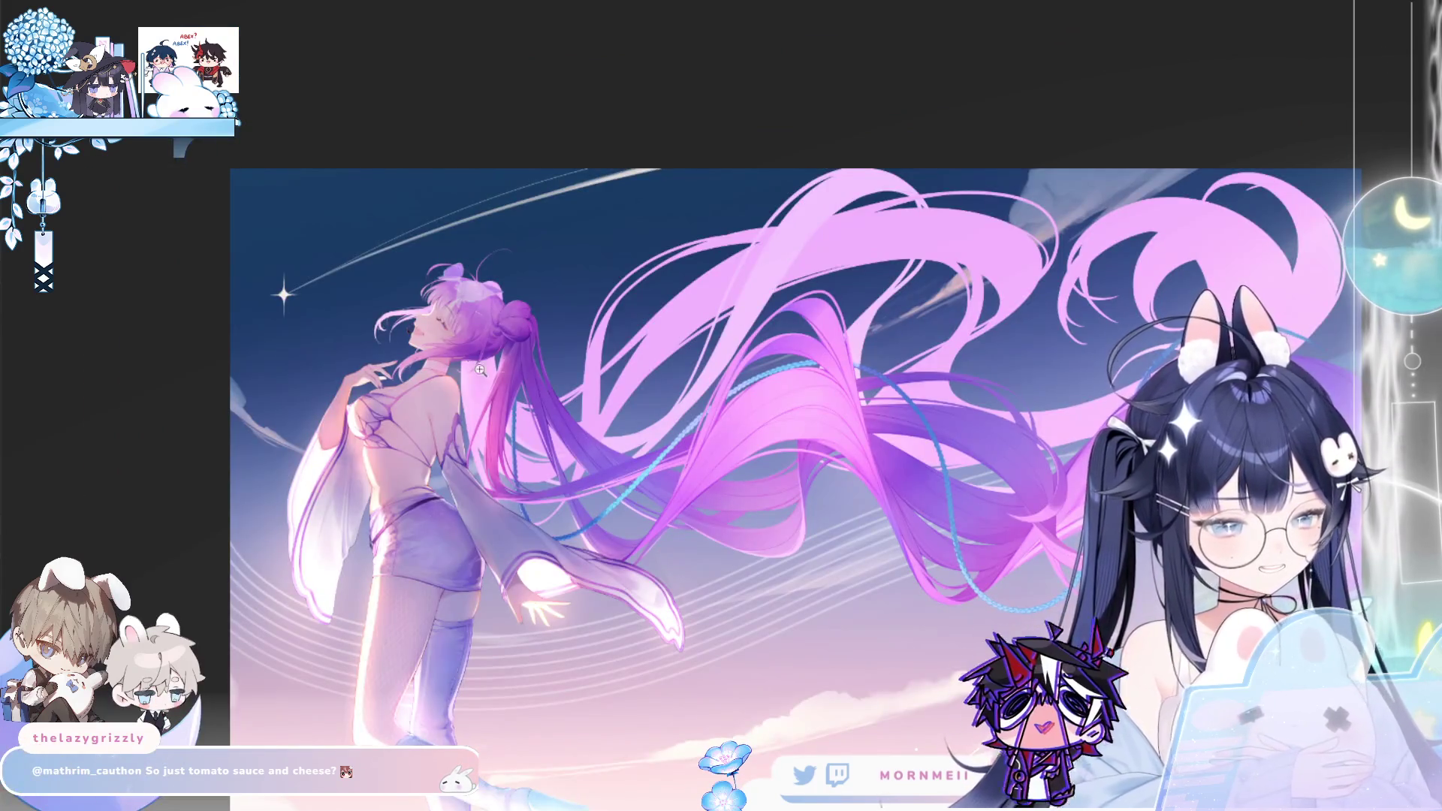
scroll(573, 333, "up", 5)
scroll(572, 333, "up", 1)
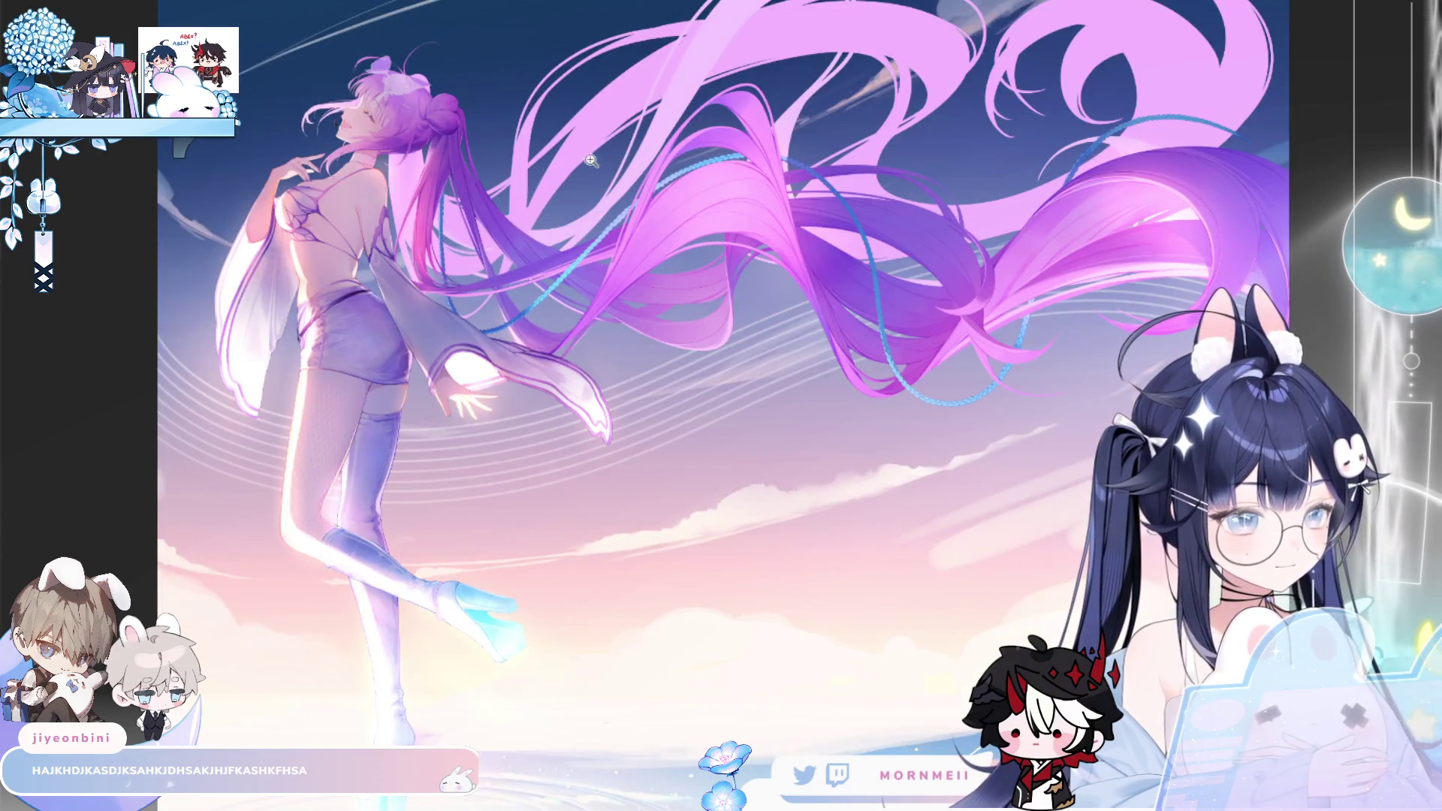
left_click(591, 160)
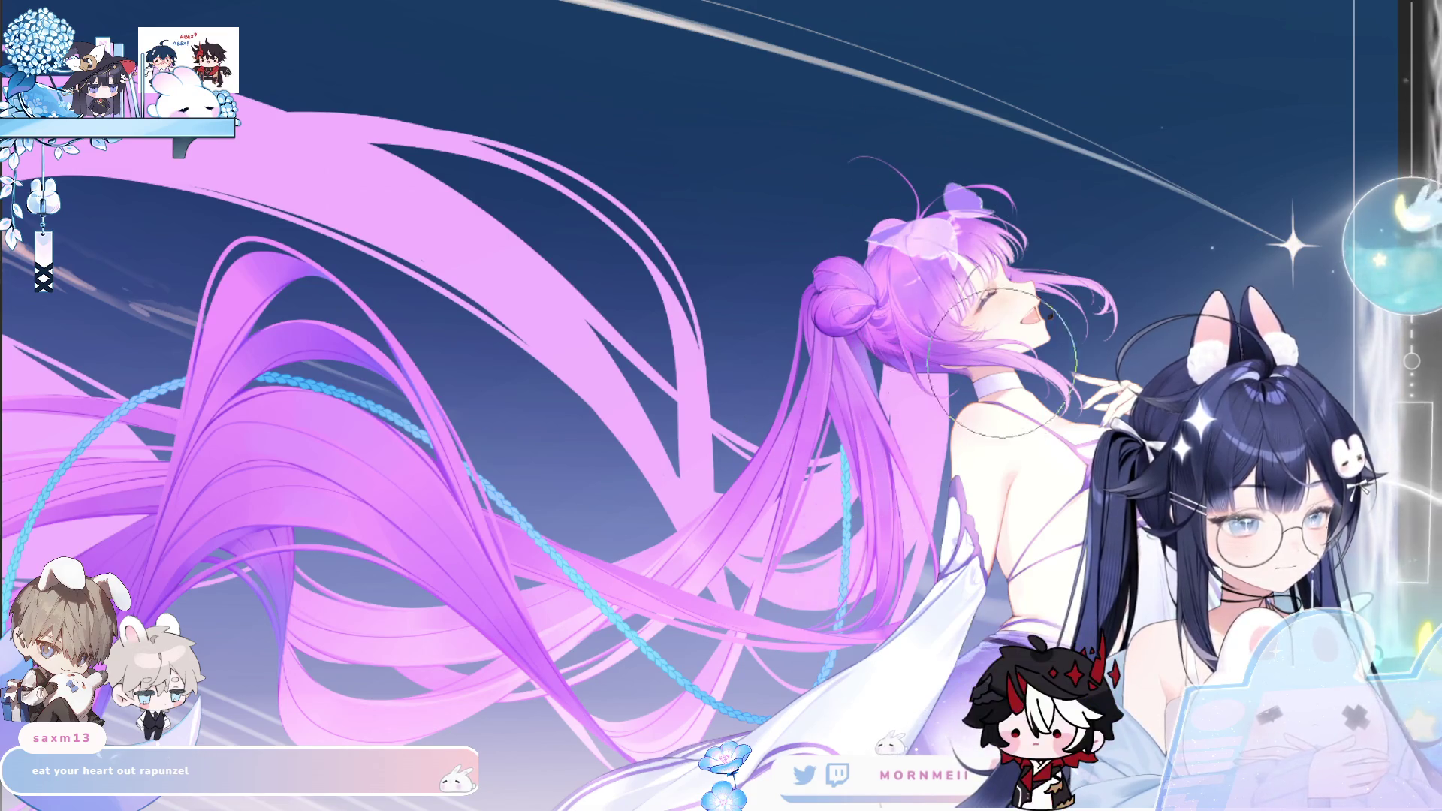
key("m")
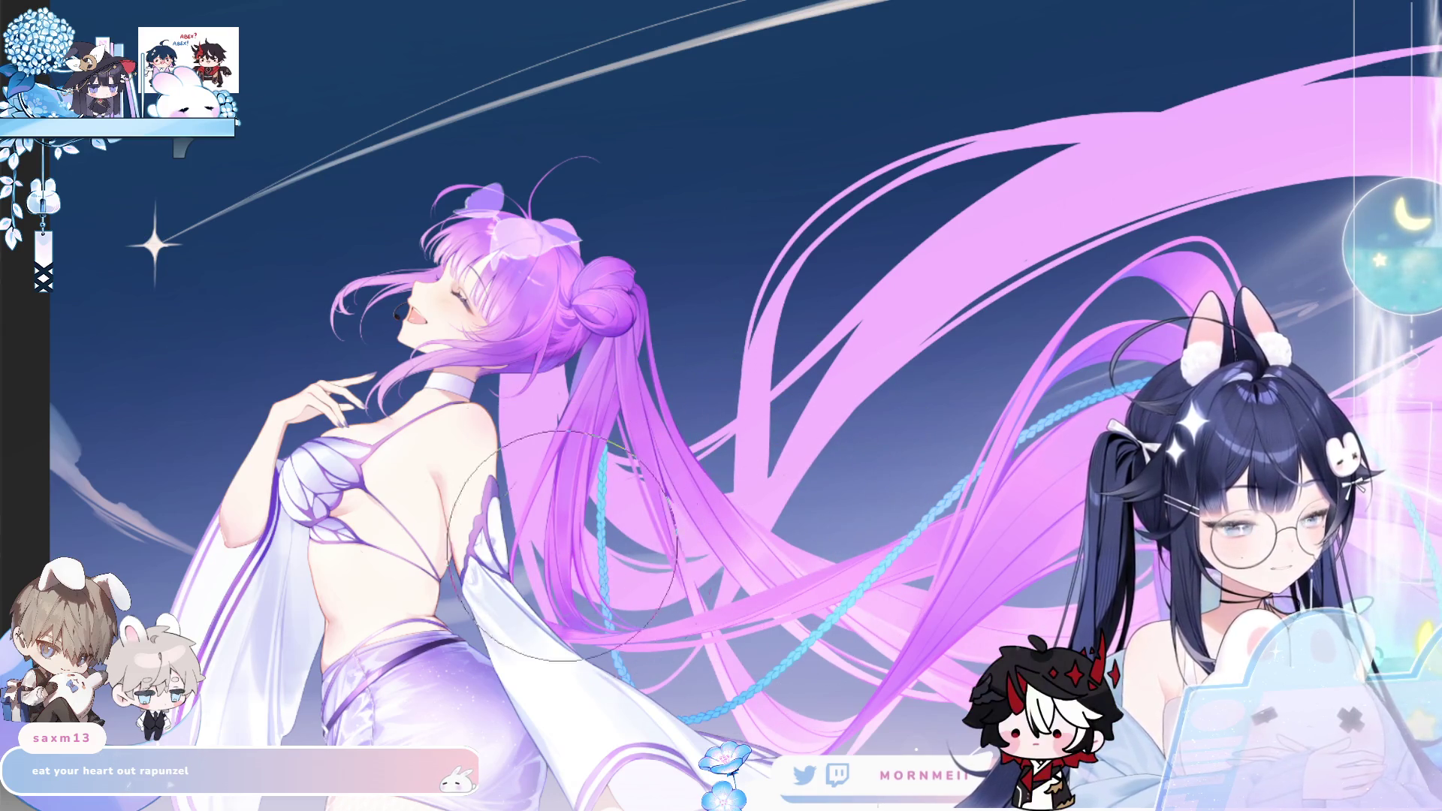
key("h")
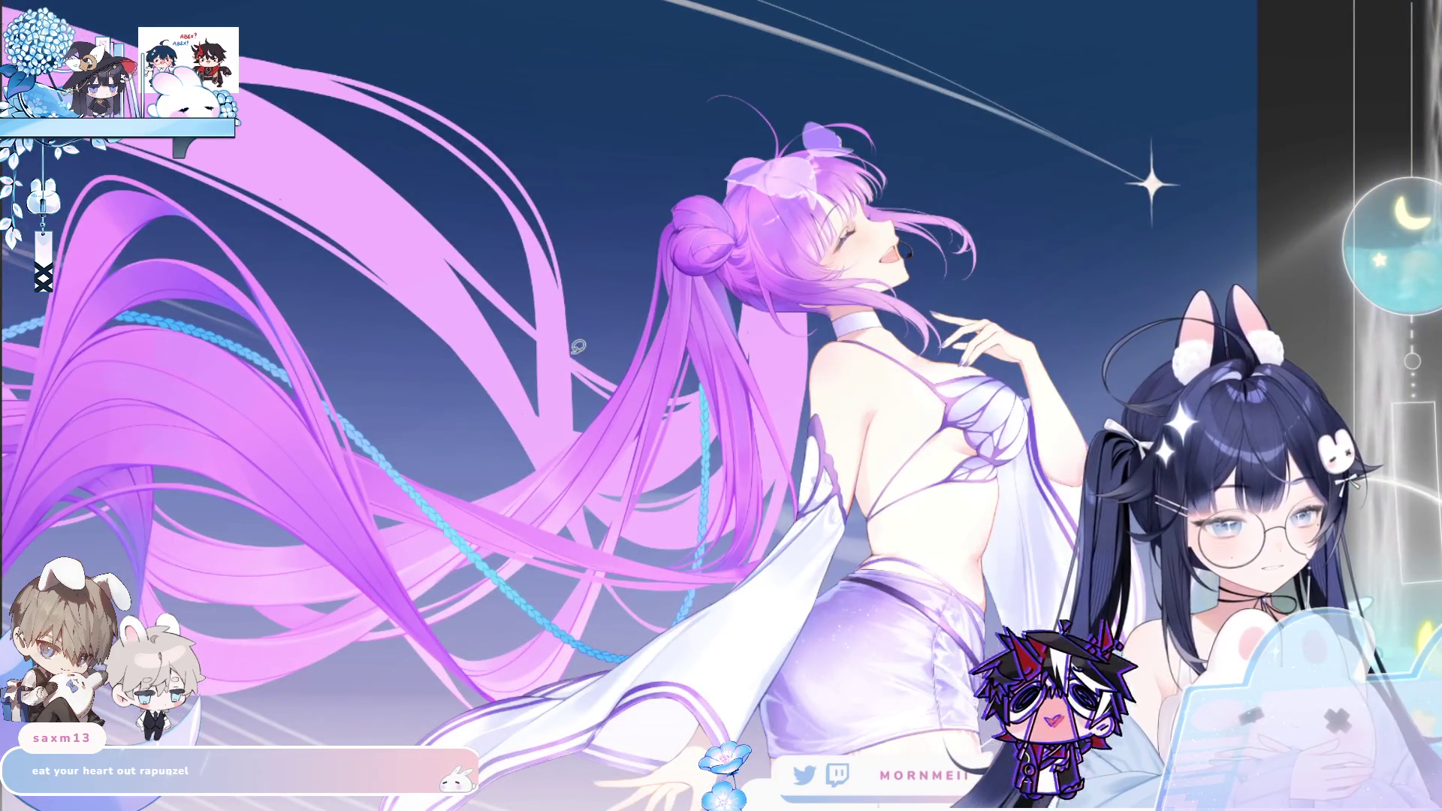
mouse_move(577, 344)
left_mouse_down()
mouse_move(838, 256)
mouse_move(845, 436)
mouse_move(638, 559)
mouse_move(576, 405)
left_mouse_up()
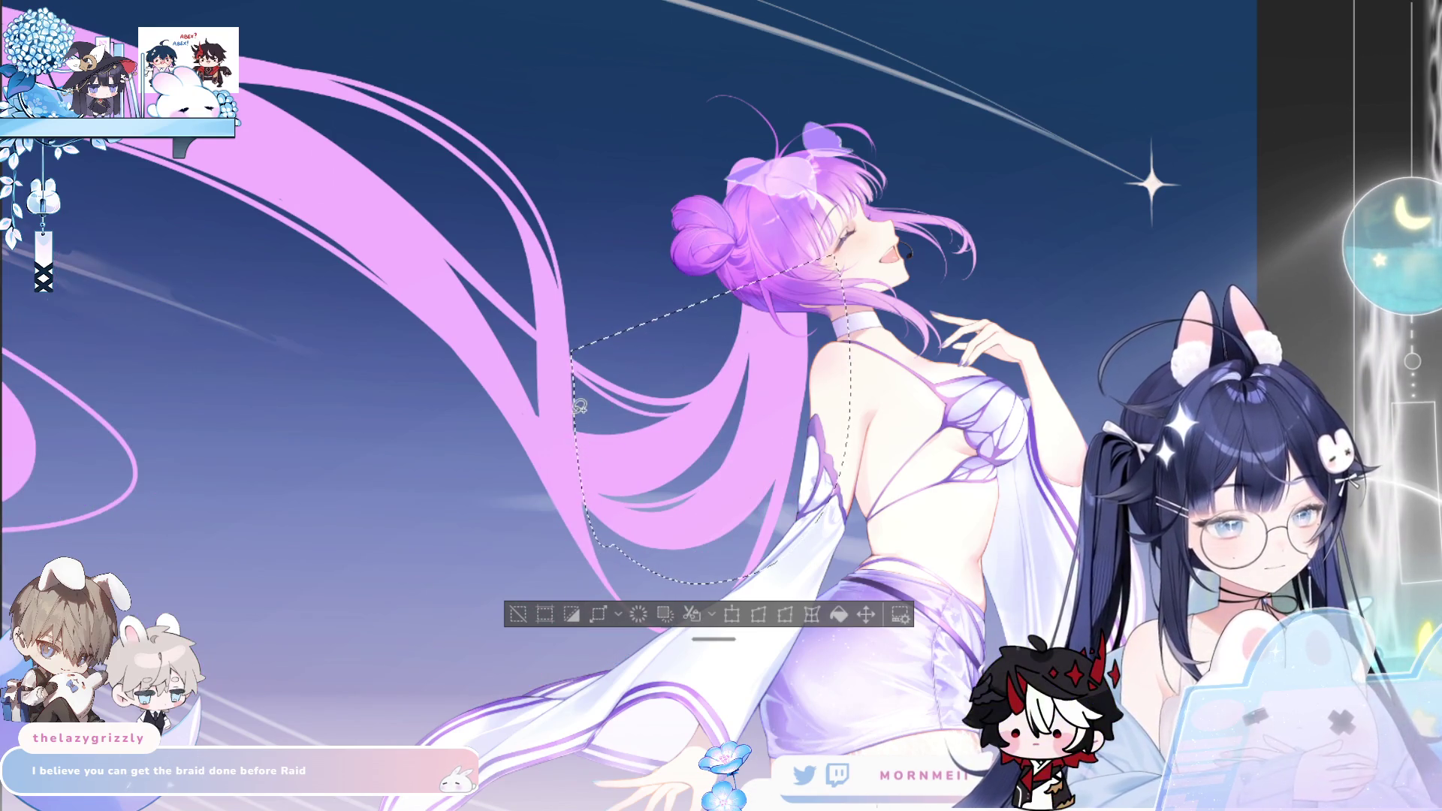
Extend the hair selection down its left edge, then review the artwork mirrored and fitted to the window
left_click_drag(580, 406, 612, 568)
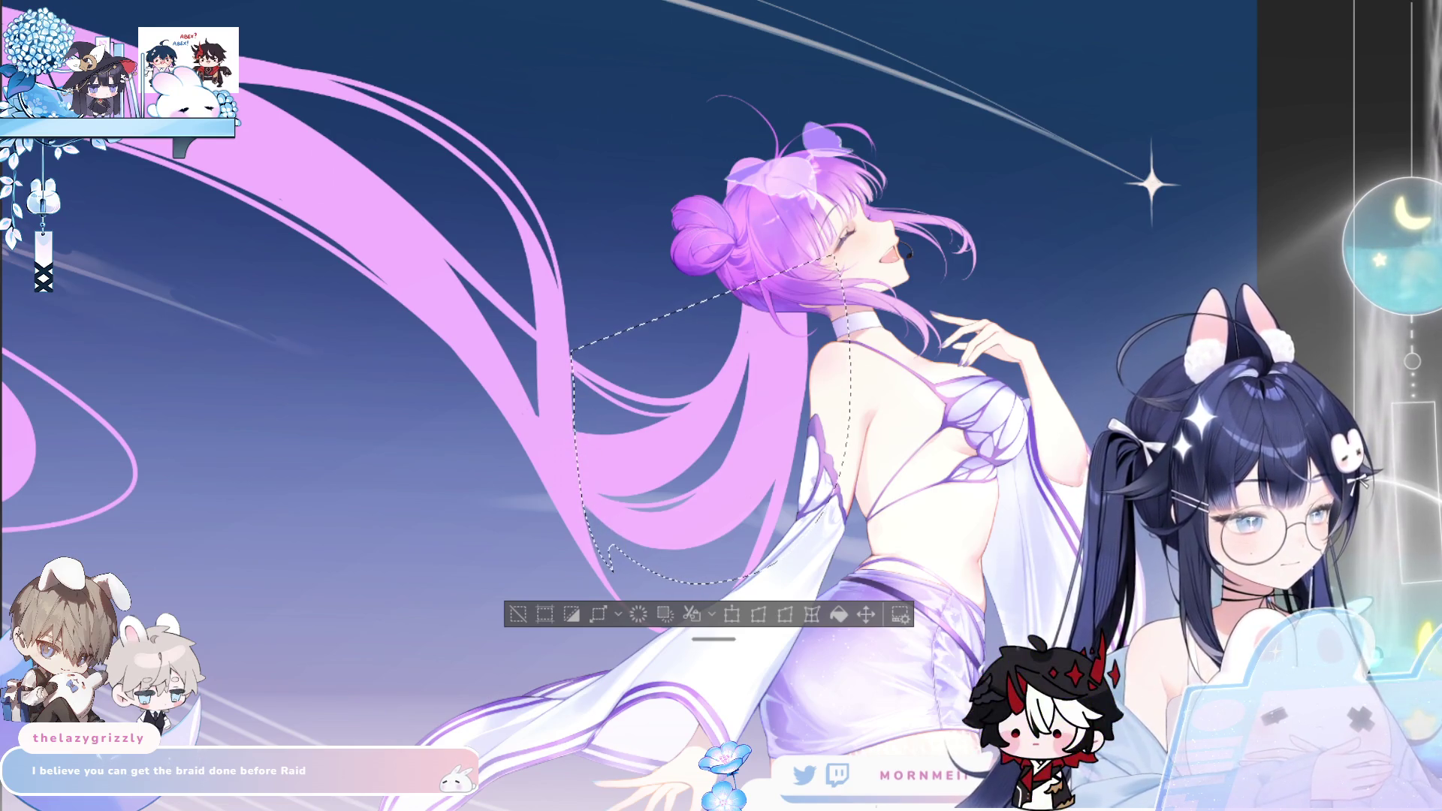
key("h")
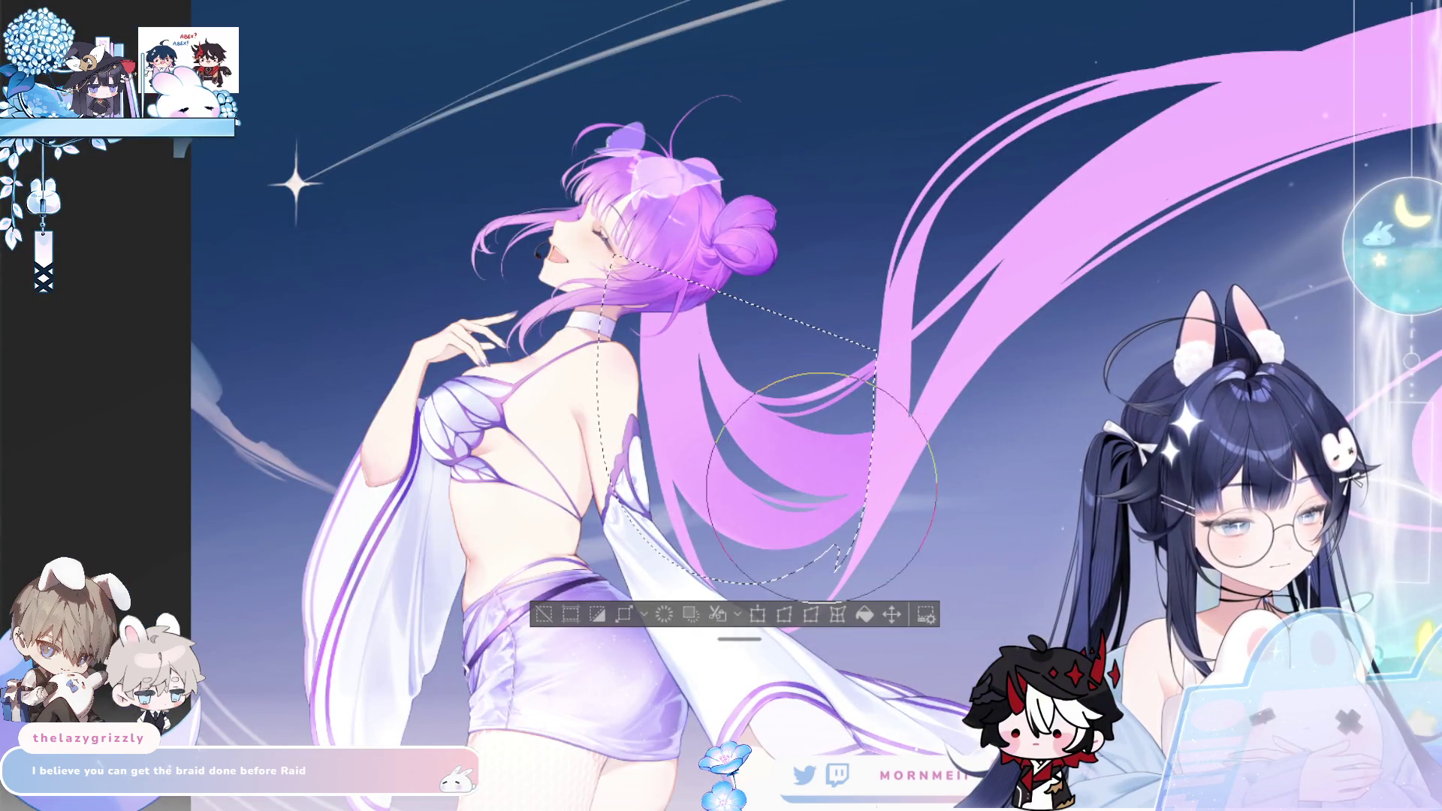
key("ctrl+d")
key("h")
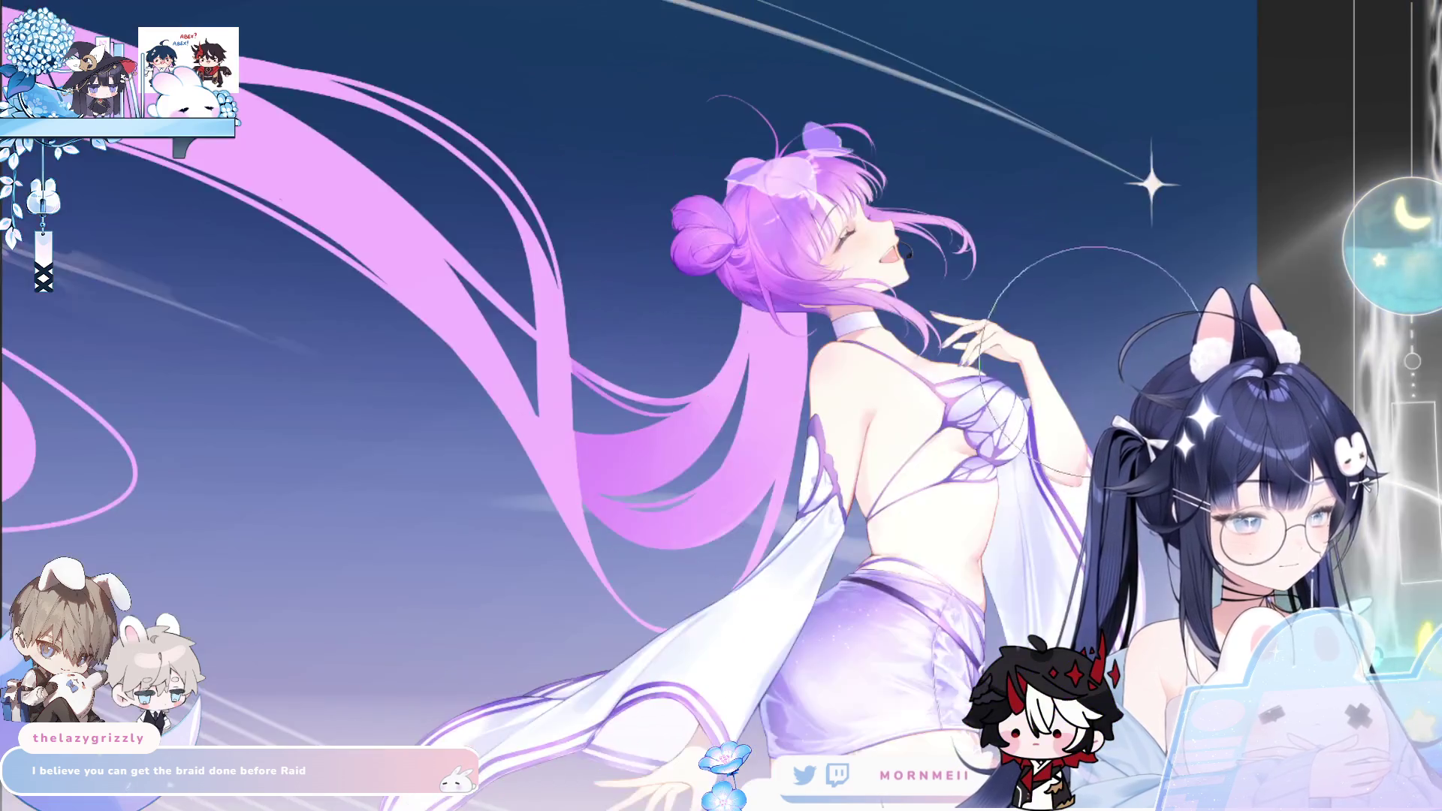
key("h")
key("ctrl+0")
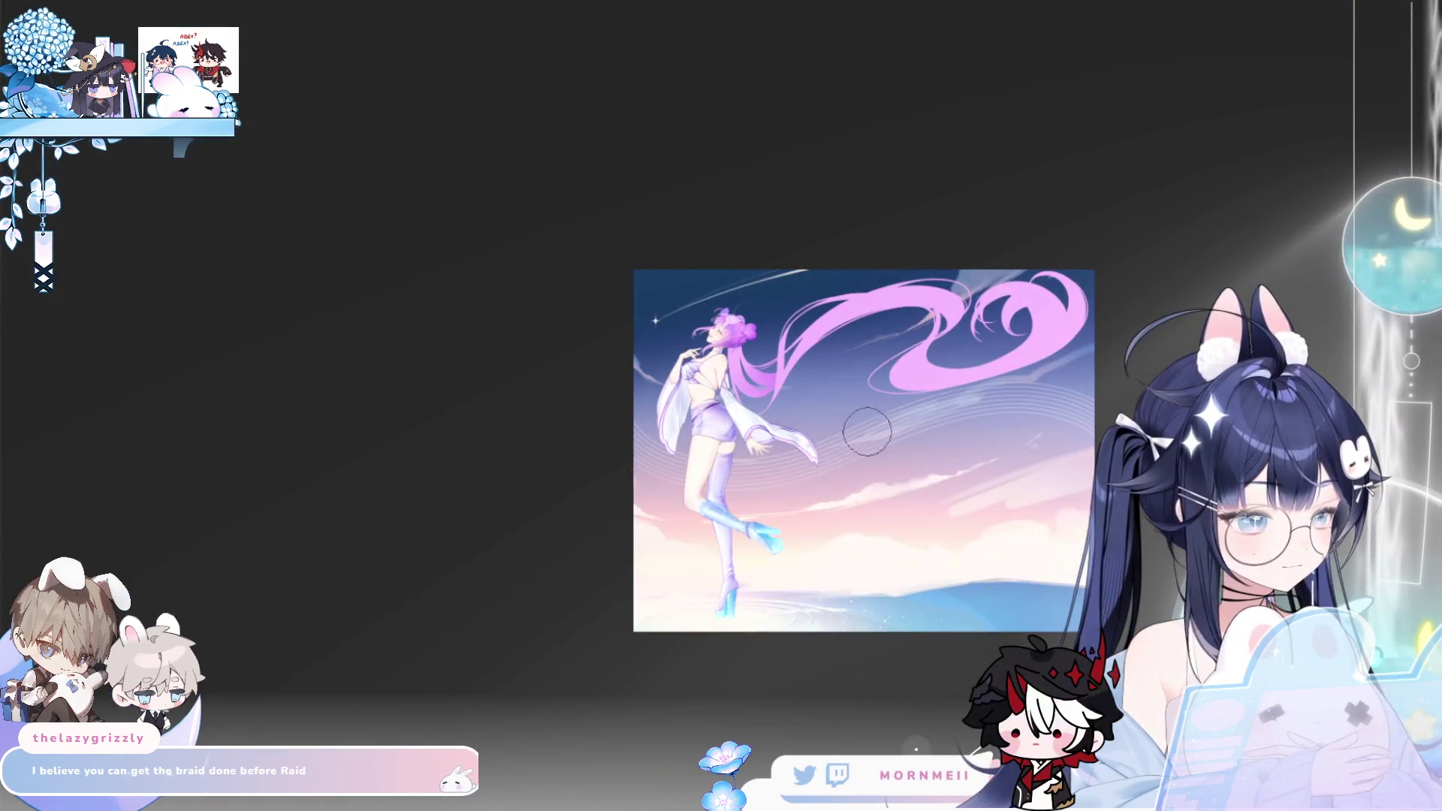
Zoom in on the flowing hair, clear the lasso selection, then soften the pink hair strands
key("h")
key("h")
left_click(821, 340, "ctrl")
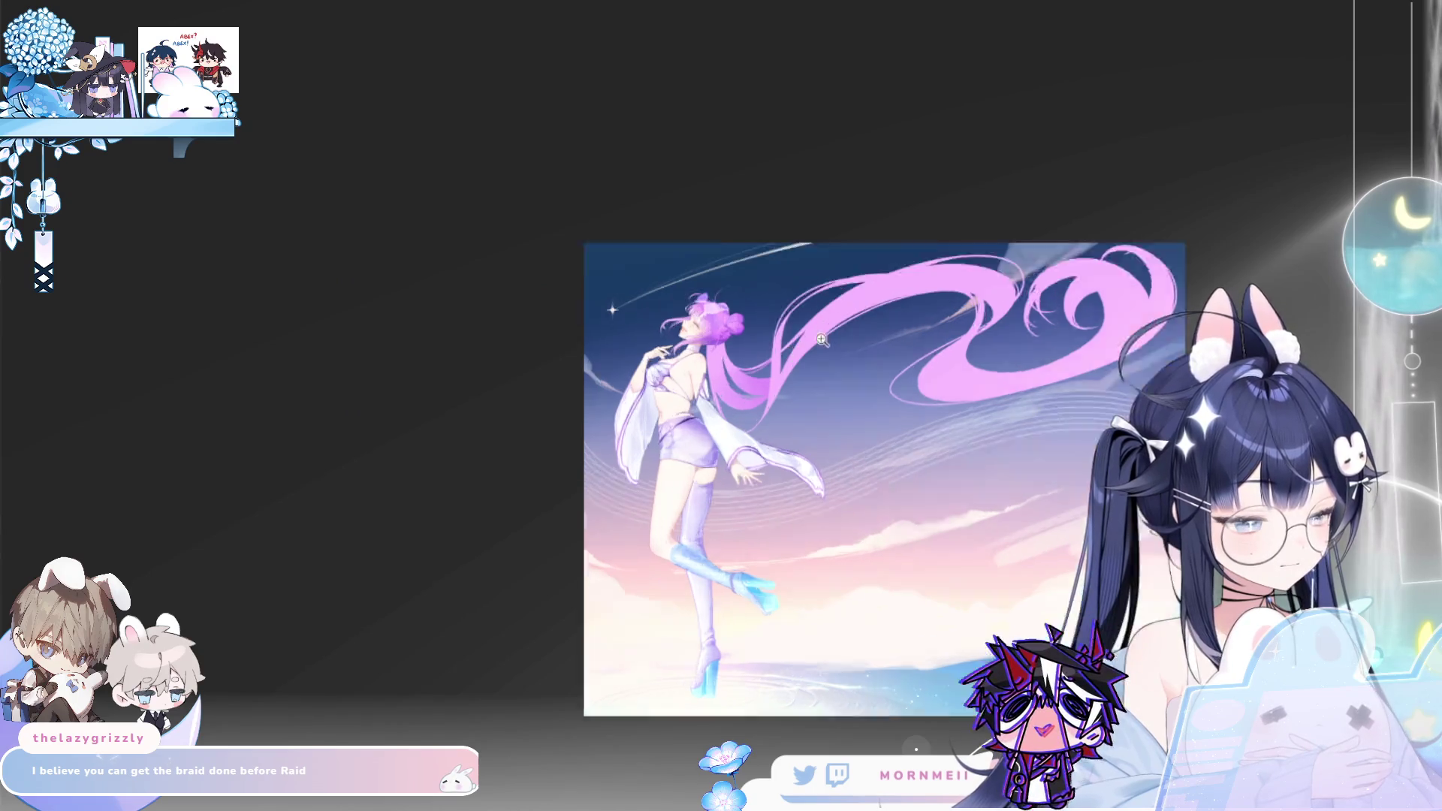
left_click(822, 340, "ctrl")
key("ctrl+shift+d")
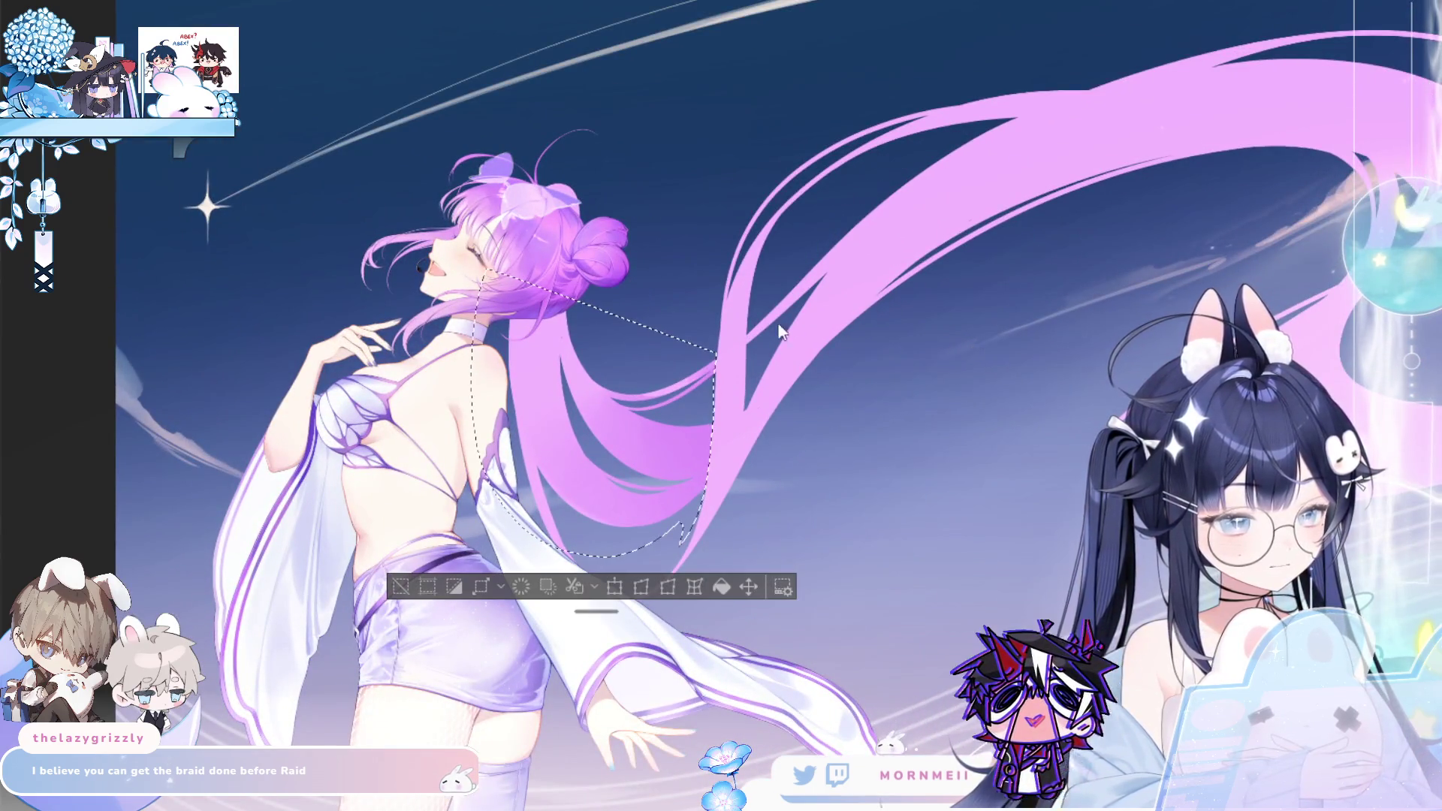
left_click(399, 592)
left_click_drag(752, 376, 518, 393)
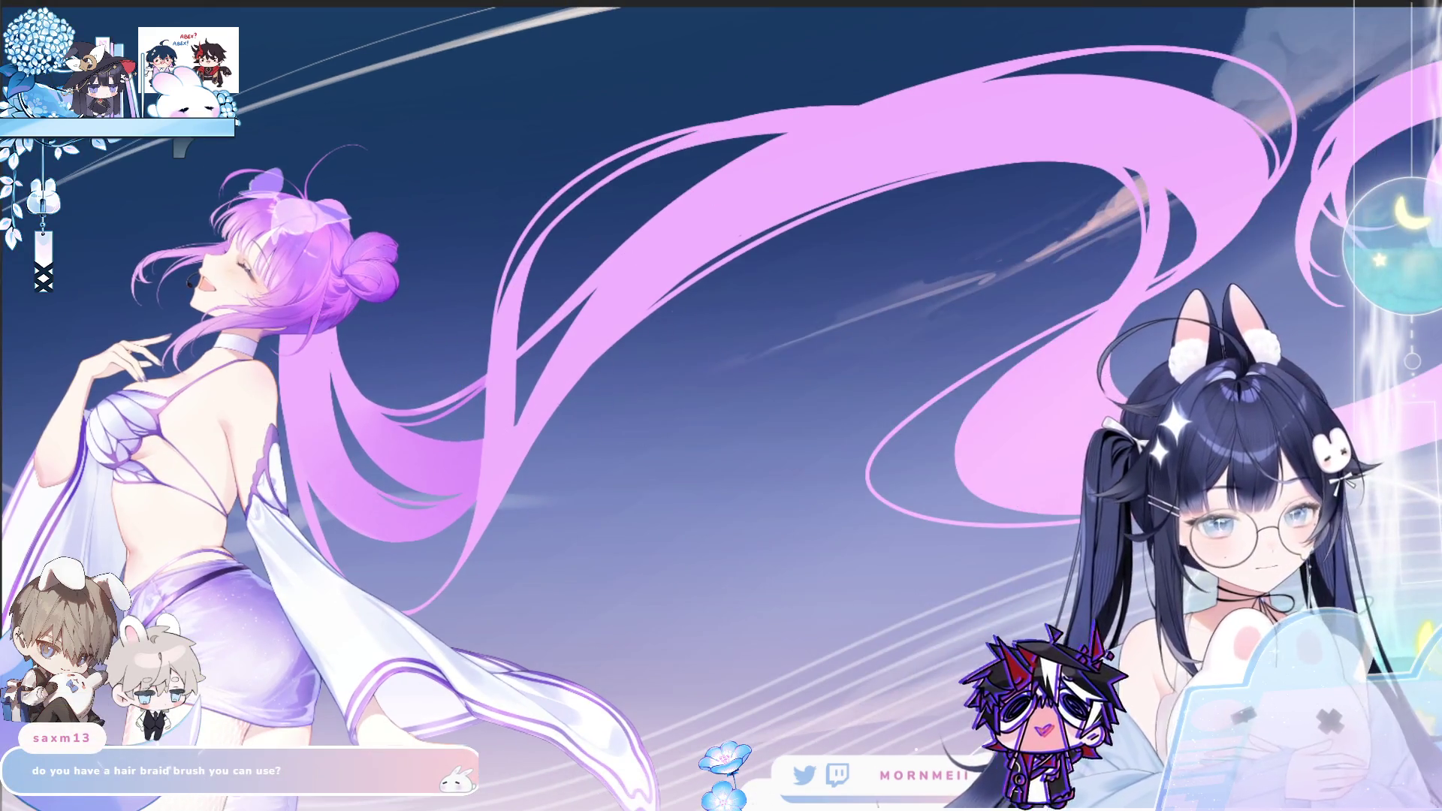
mouse_move(612, 450)
left_mouse_down()
mouse_move(691, 290)
mouse_move(762, 250)
left_mouse_up()
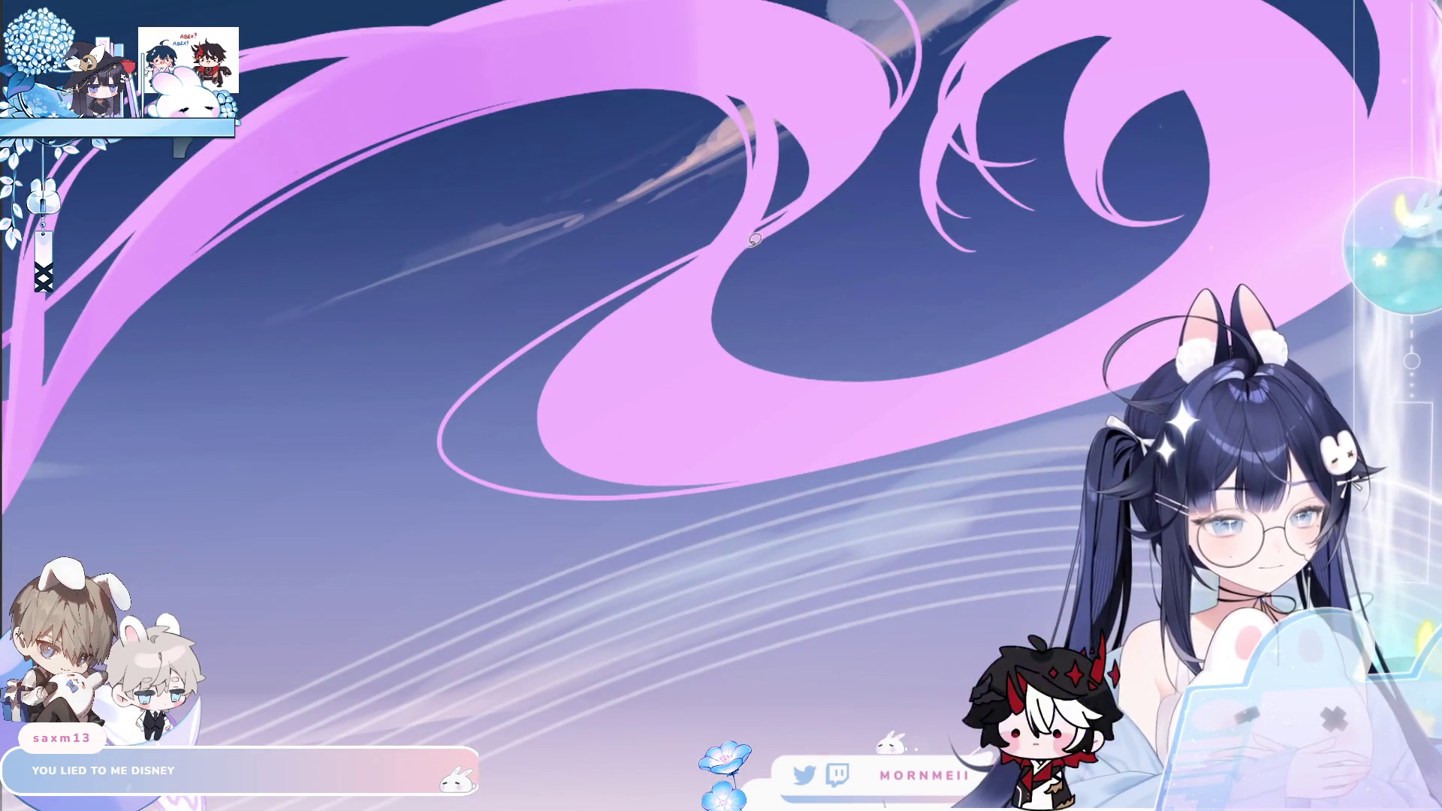
Freehand-select a loop of the pink hair with the lasso
mouse_move(760, 236)
left_mouse_down()
mouse_move(1112, 406)
mouse_move(999, 519)
mouse_move(594, 330)
left_mouse_up()
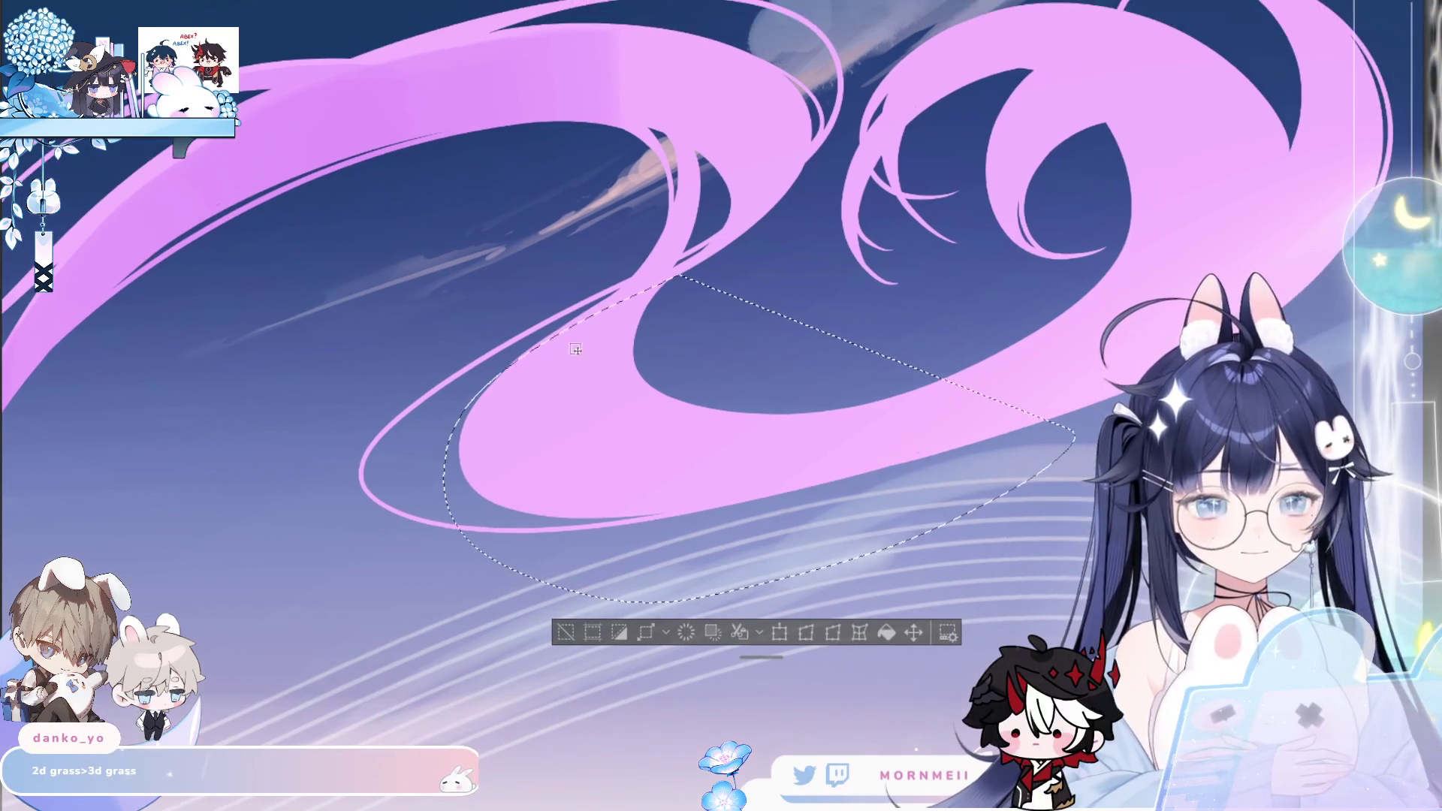
key("b")
mouse_move(305, 262)
left_mouse_down()
mouse_move(541, 376)
mouse_move(823, 331)
left_mouse_up()
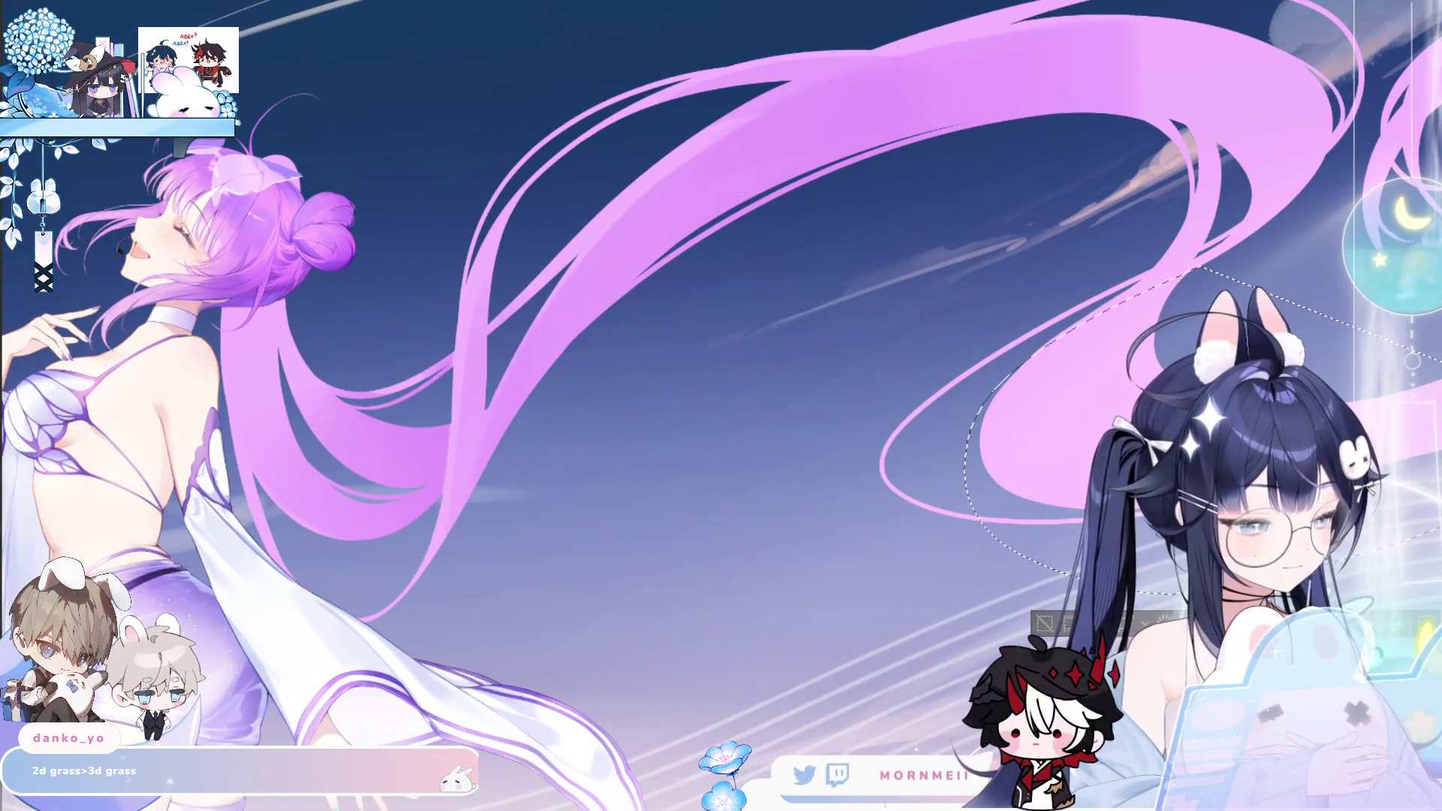
scroll(535, 360, "up", 2)
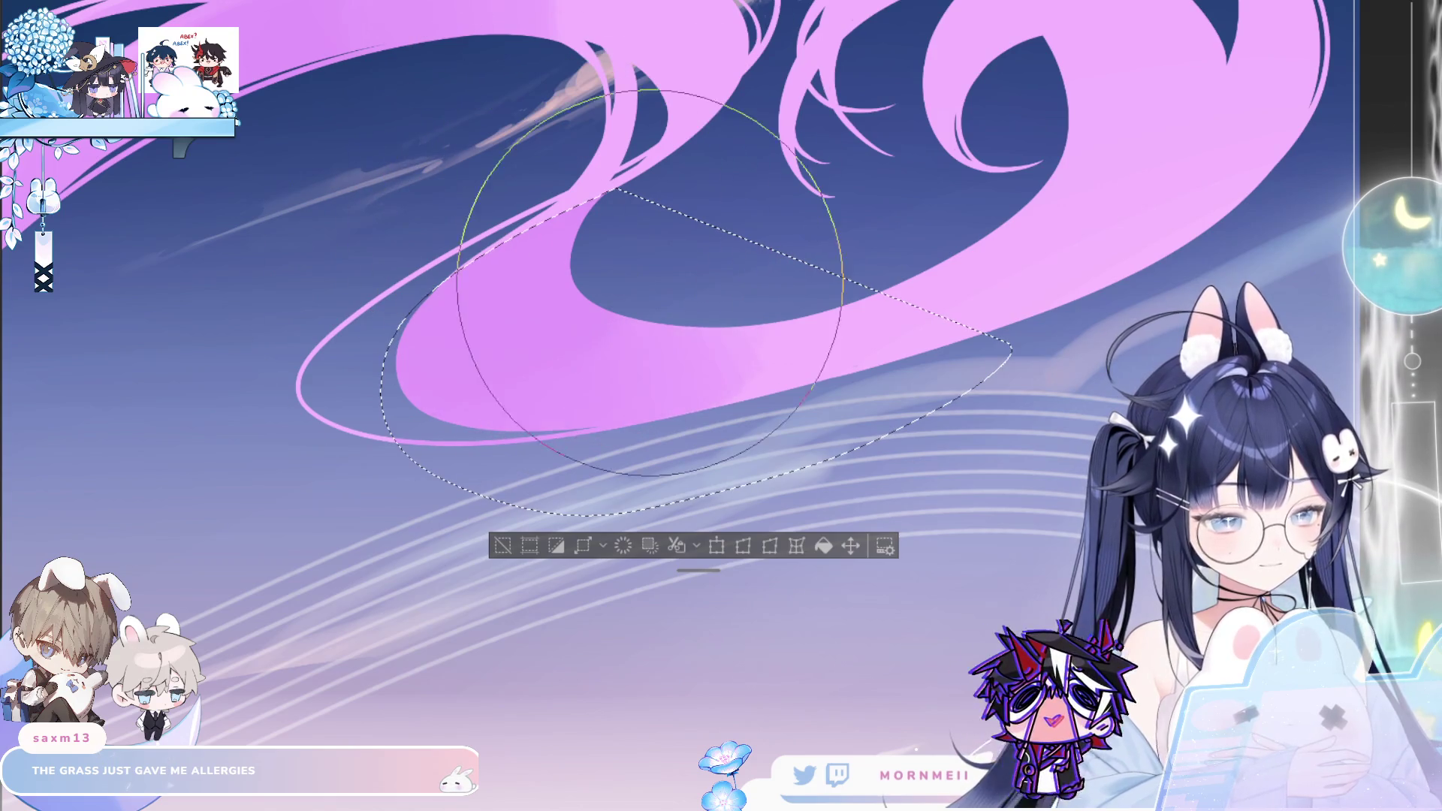
key("ctrl+d")
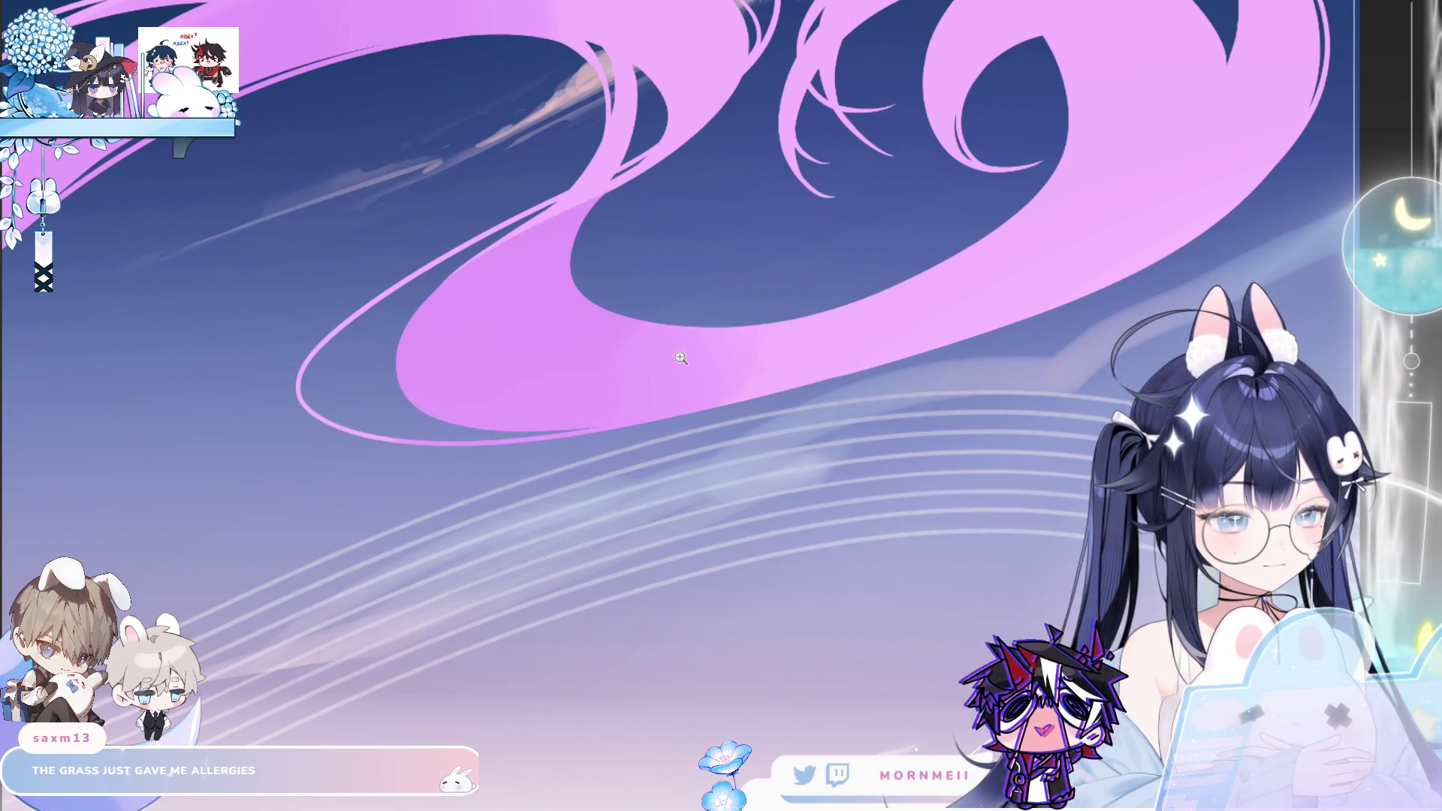
mouse_move(680, 358)
left_mouse_down()
mouse_move(566, 462)
mouse_move(597, 385)
left_mouse_up()
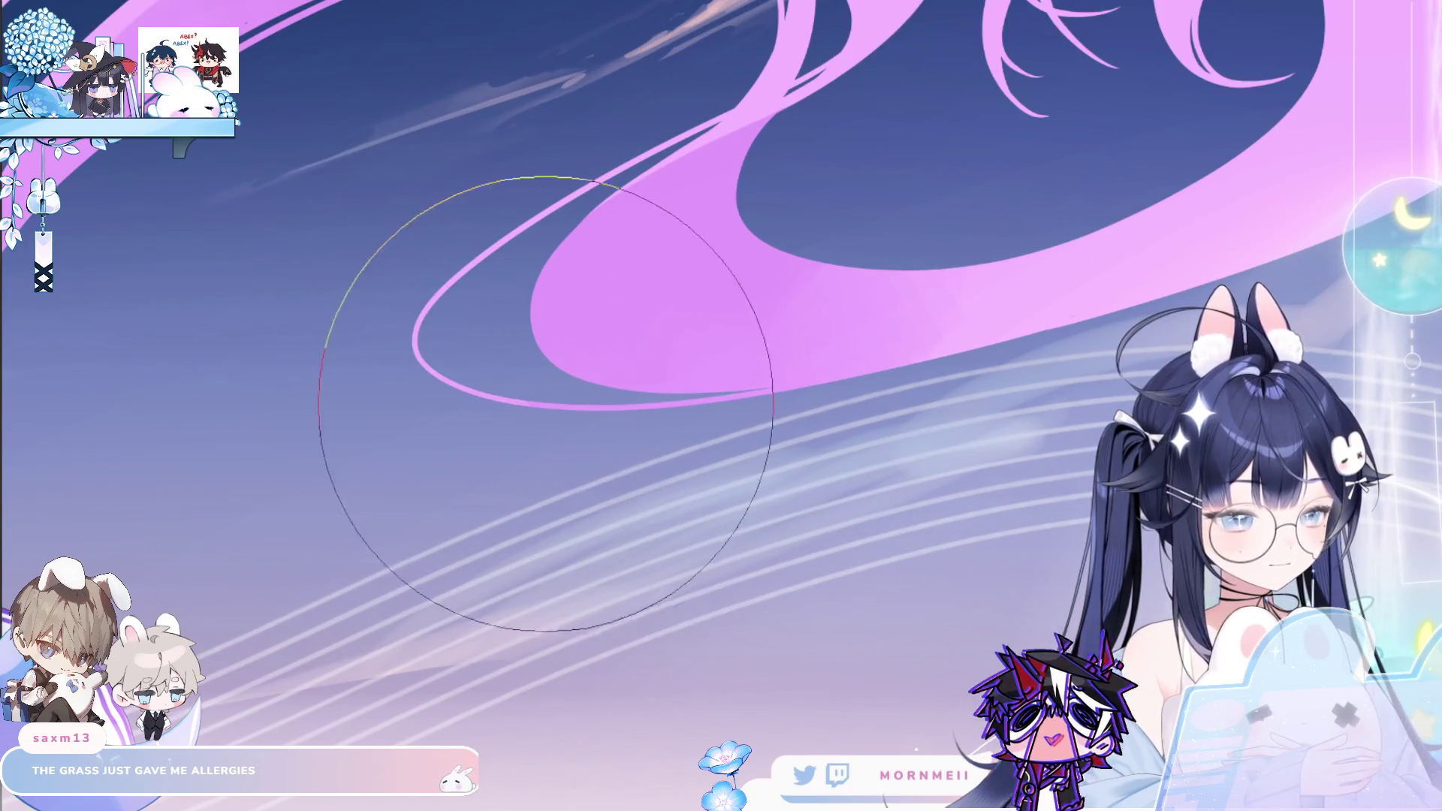
mouse_move(703, 377)
left_mouse_down()
mouse_move(610, 409)
mouse_move(661, 406)
left_mouse_up()
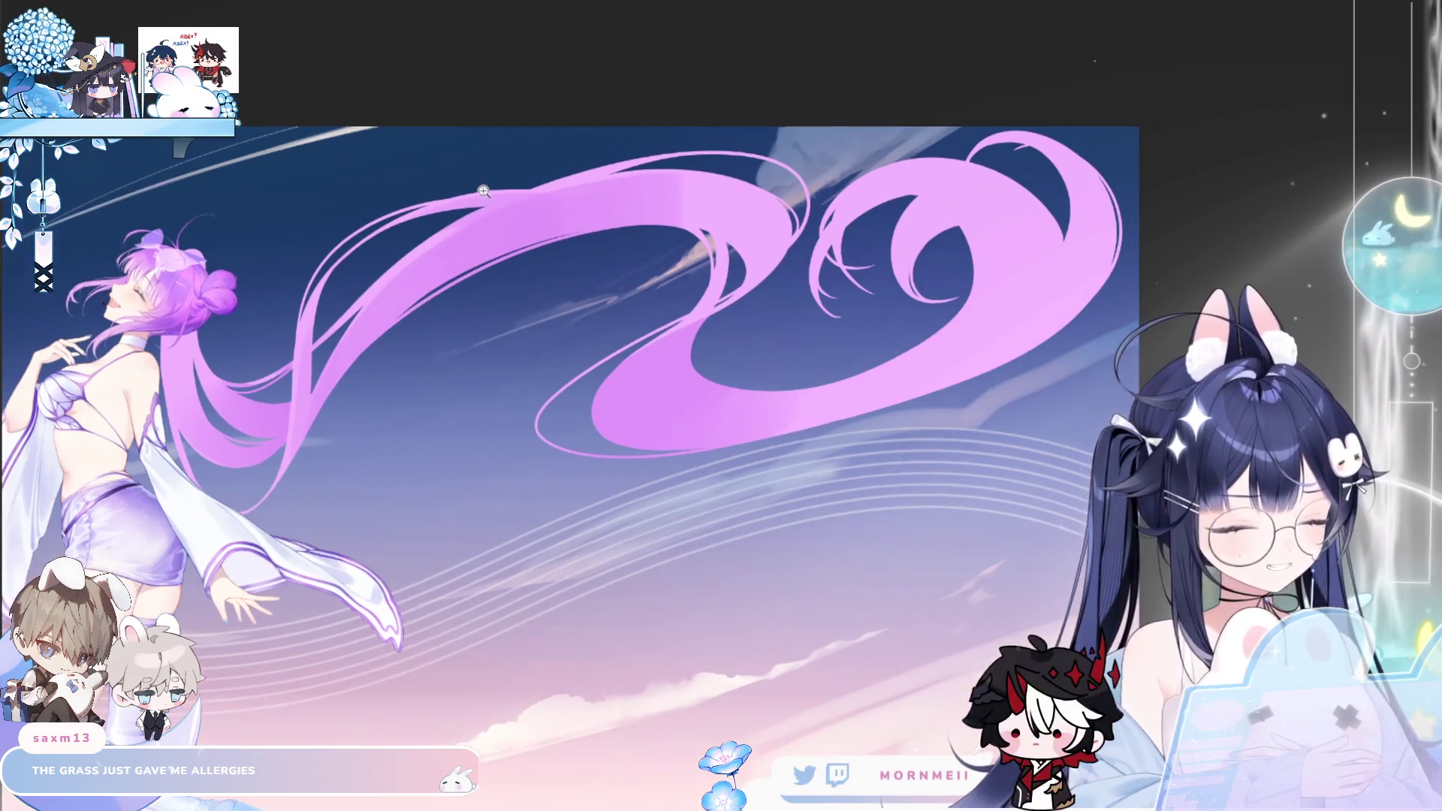
left_click(484, 192)
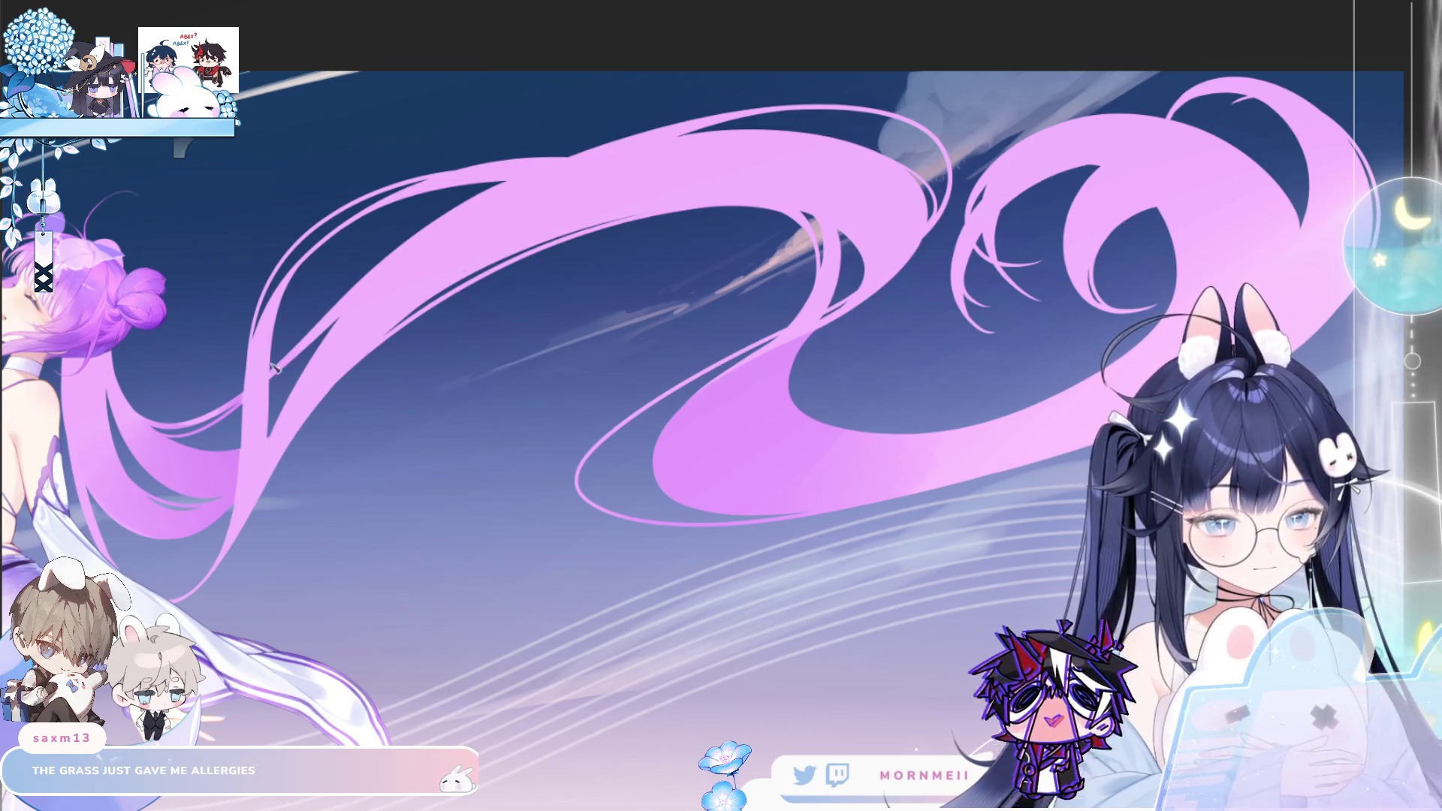
key("m")
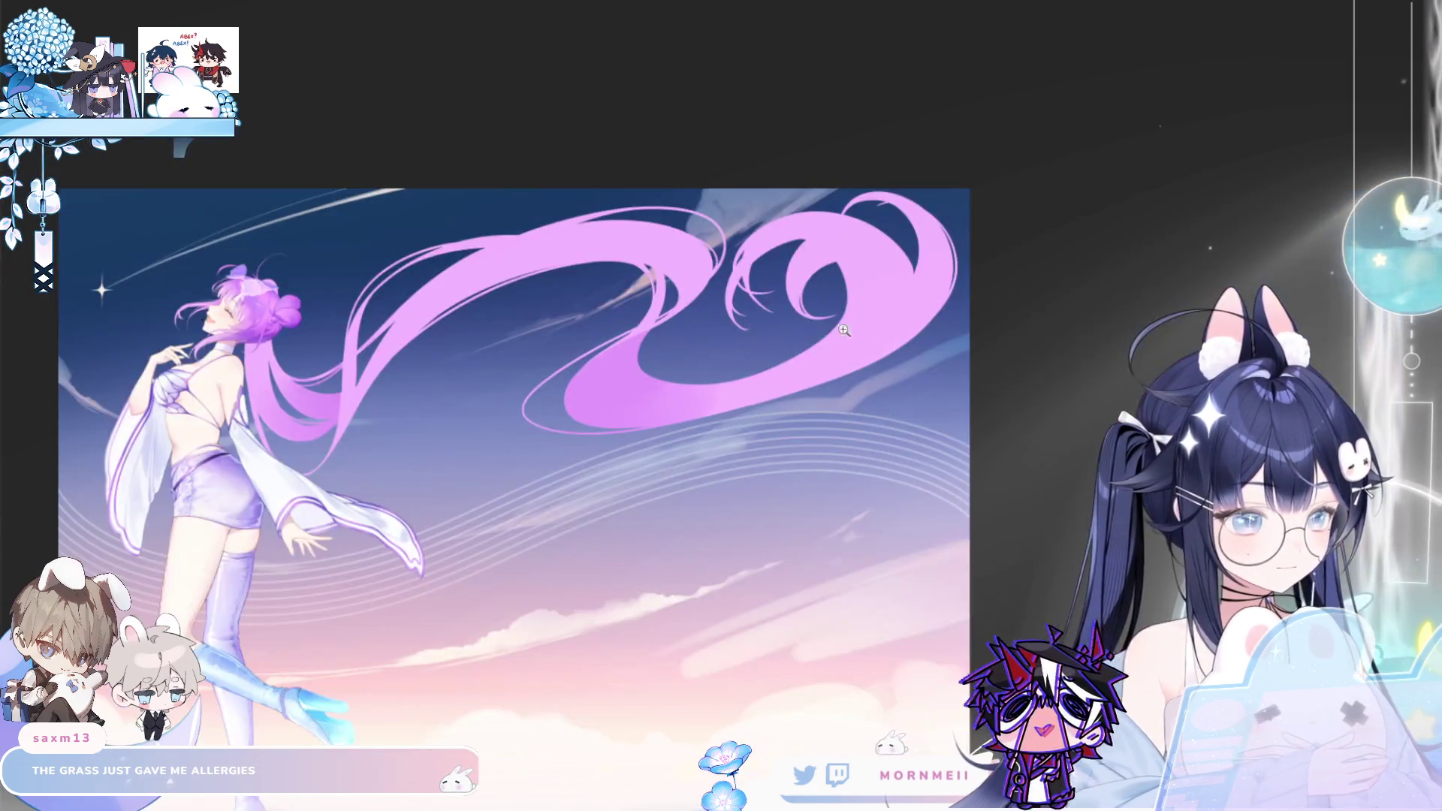
left_click(682, 506)
left_click(688, 322)
left_click(585, 303)
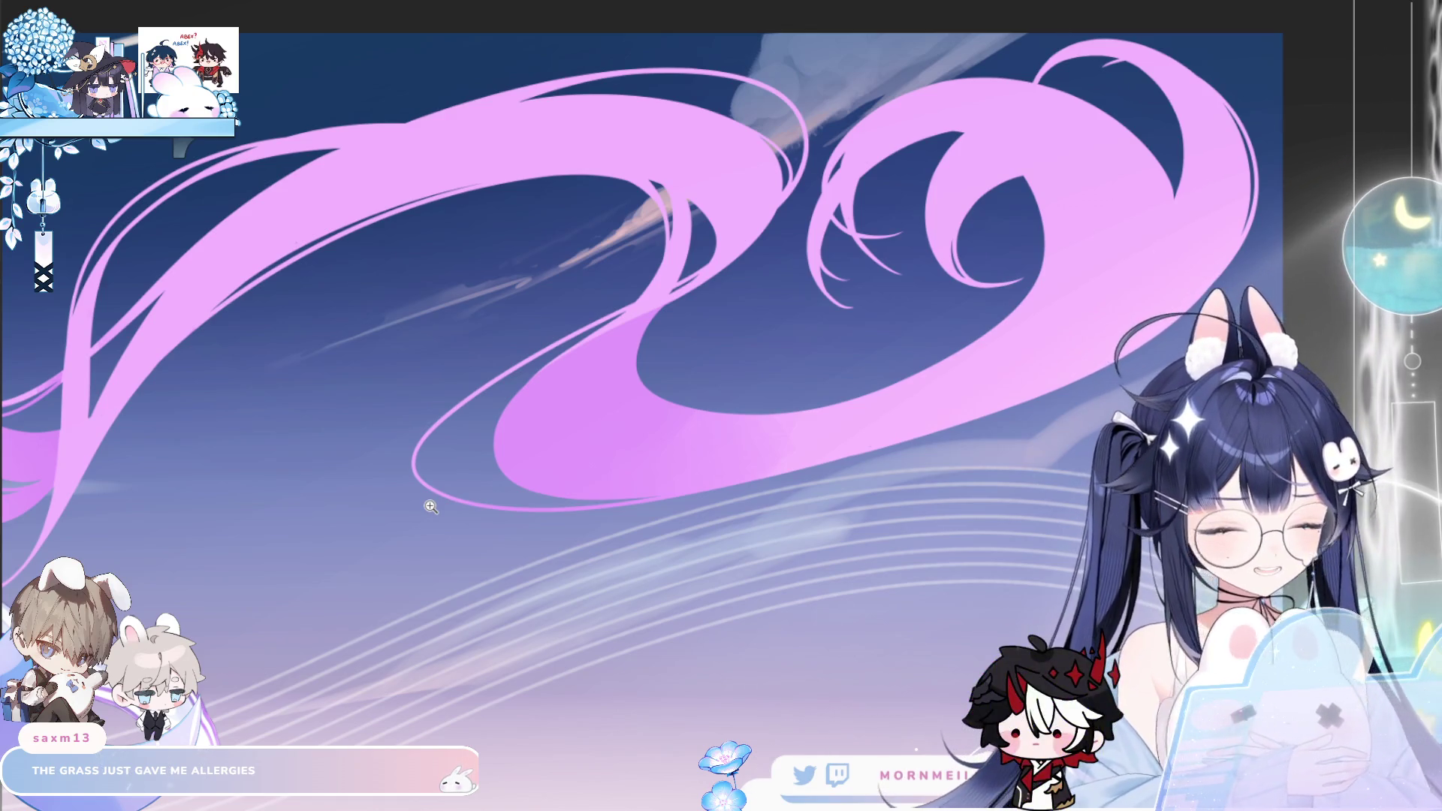
Lasso-select the inner pink hair loop near the canvas centre, then zoom out and deselect
scroll(440, 284, "up", 5)
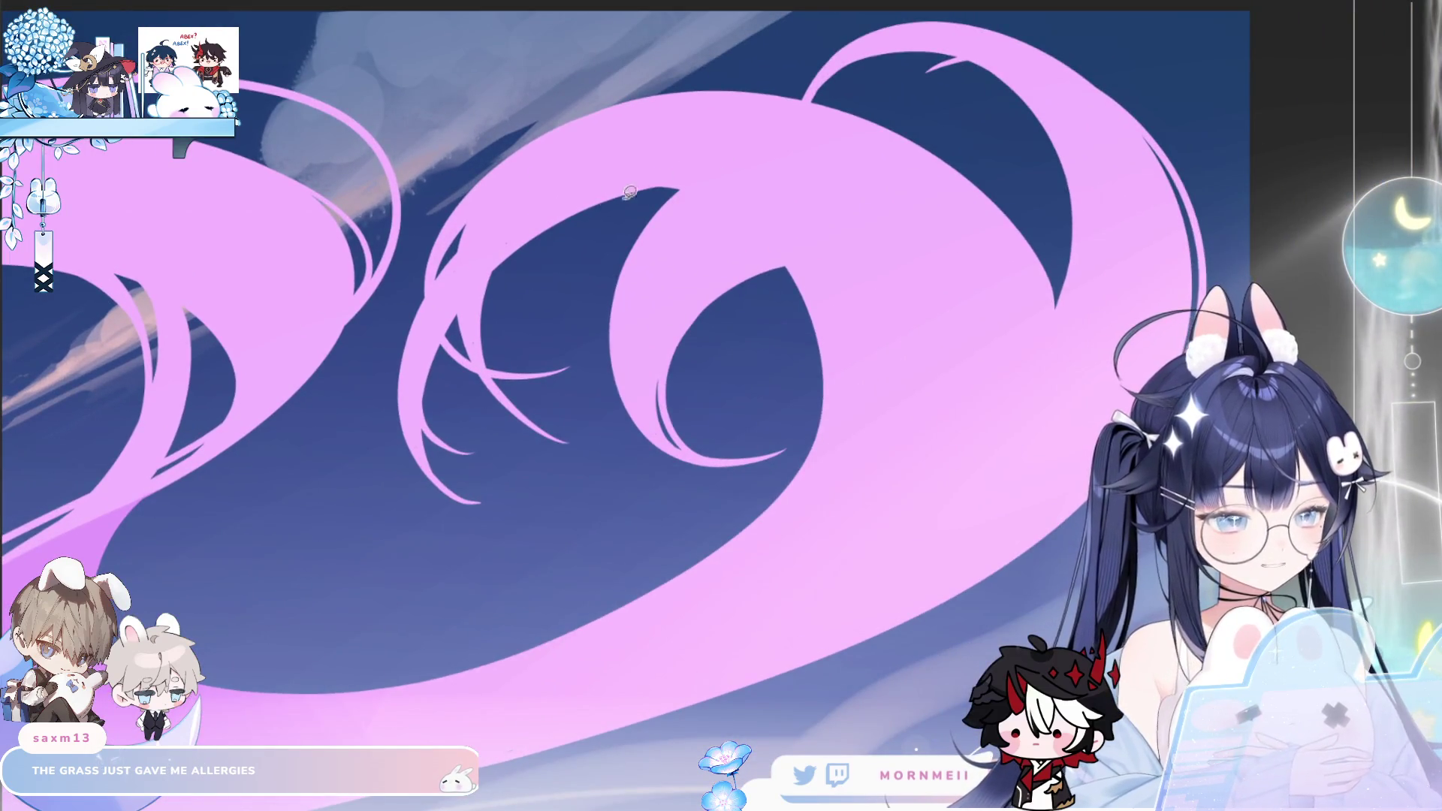
mouse_move(747, 279)
left_mouse_down()
mouse_move(898, 242)
mouse_move(1055, 289)
mouse_move(811, 79)
mouse_move(428, 232)
mouse_move(443, 559)
left_mouse_up()
left_click_drag(743, 497, 792, 447)
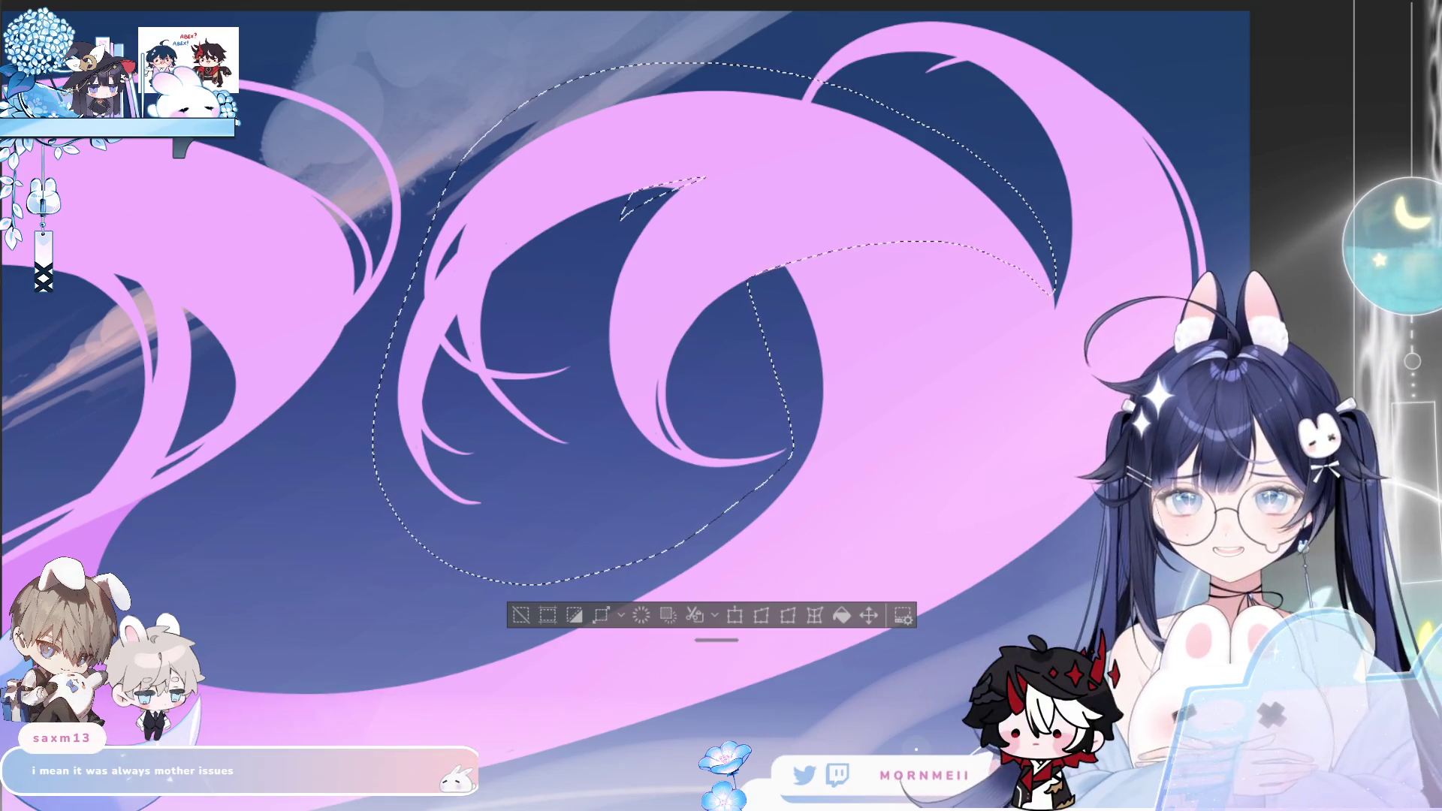
scroll(598, 169, "down", 2)
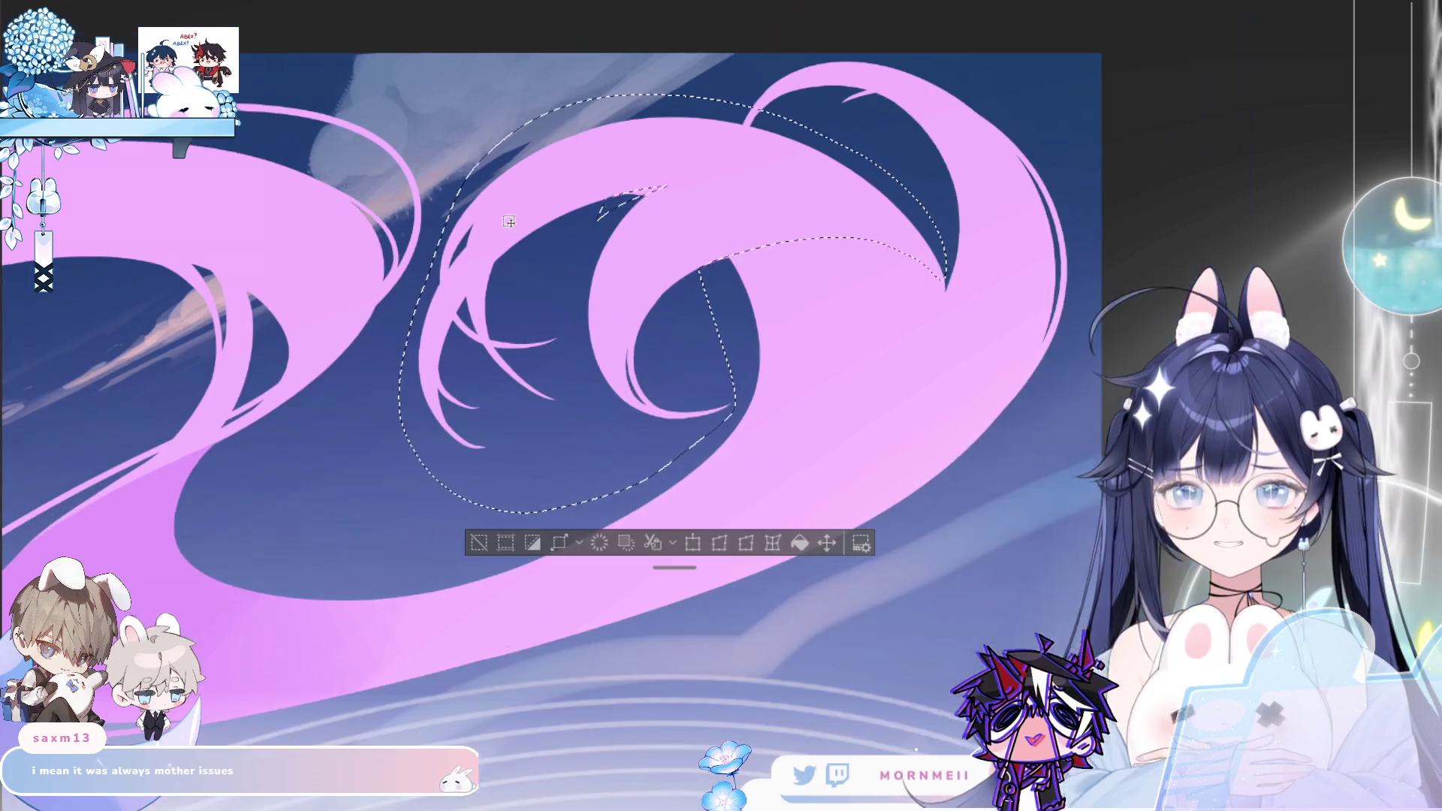
scroll(631, 152, "down", 1)
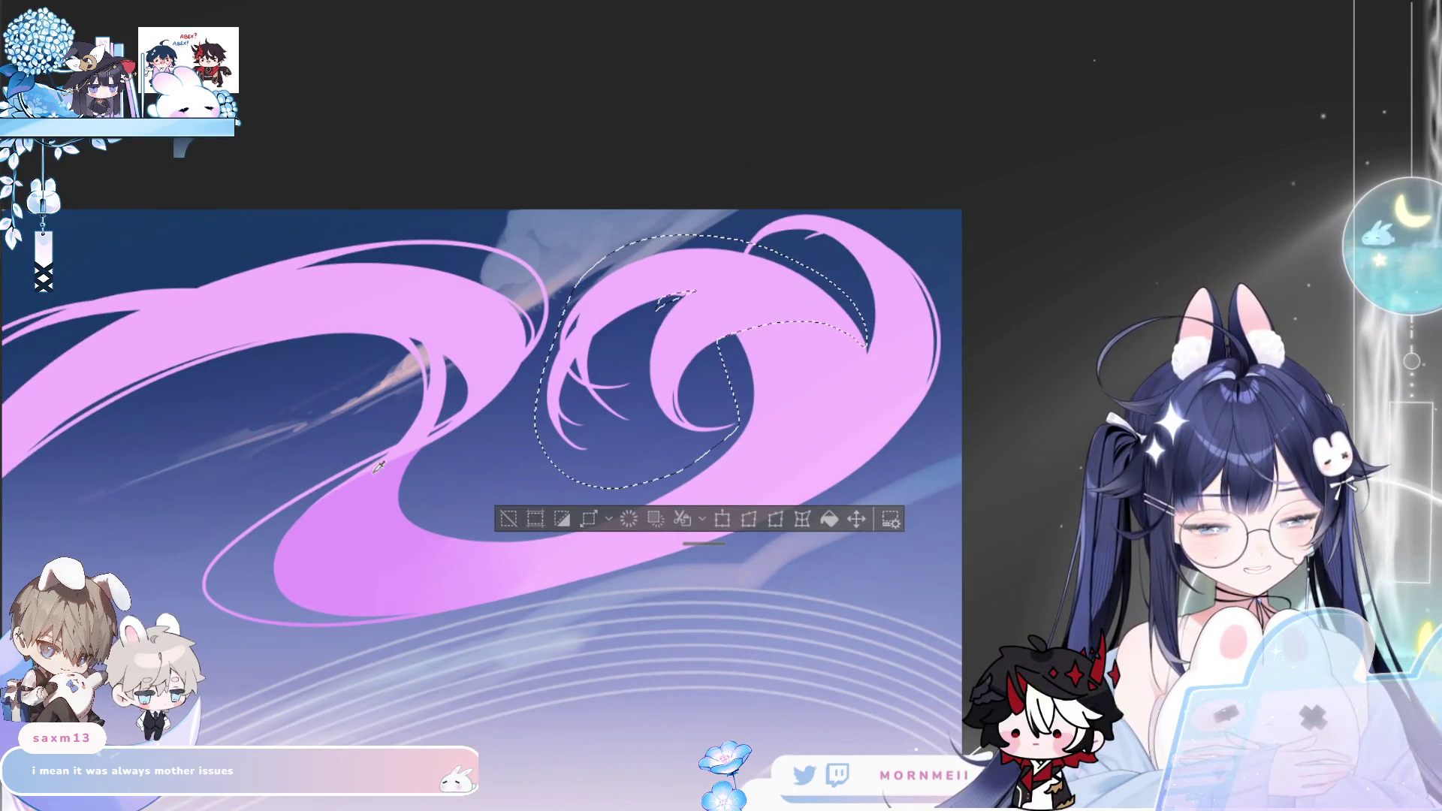
key("b")
key("ctrl+d")
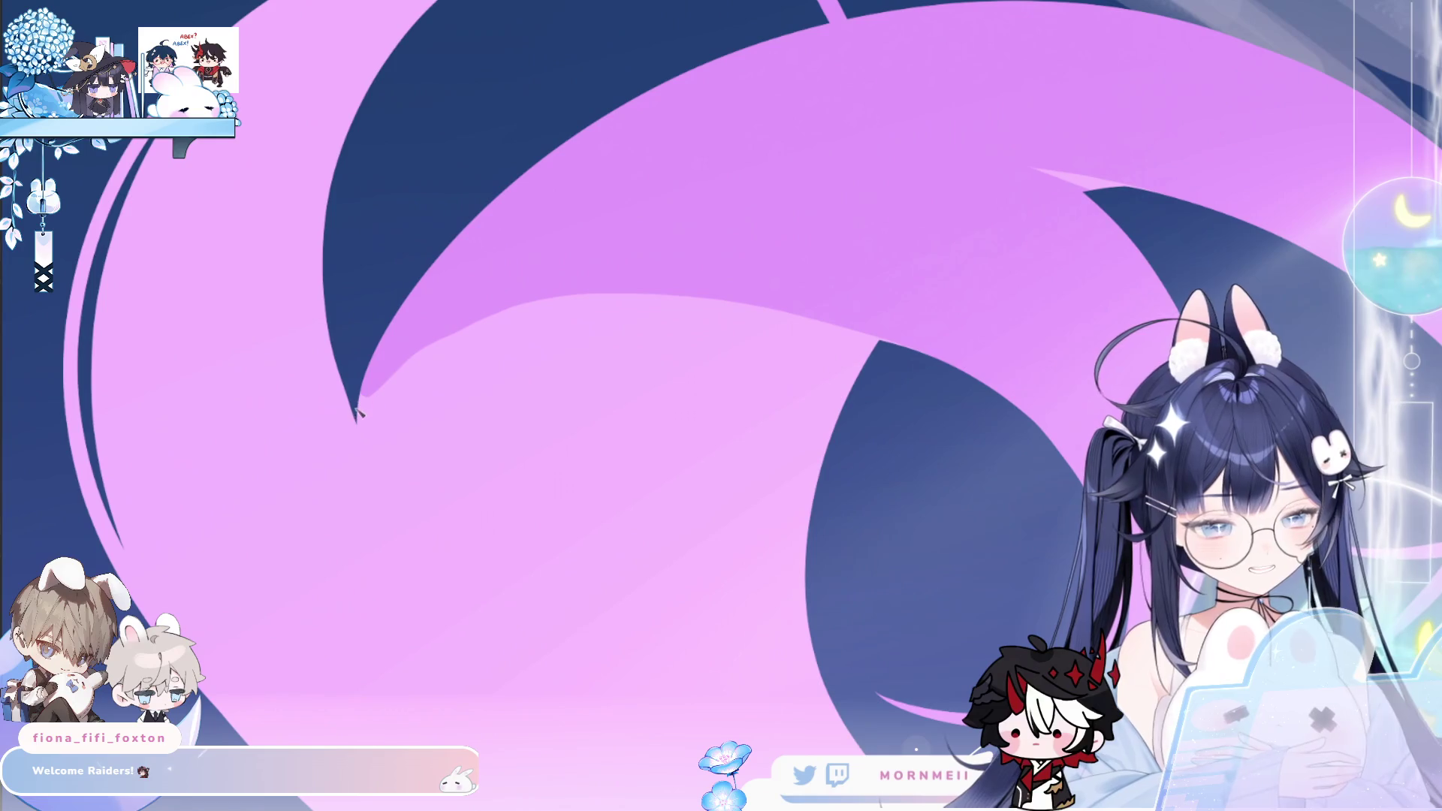
Paint a darker purple stroke along the hair edge and compare it in mirrored view
left_click_drag(357, 412, 376, 398)
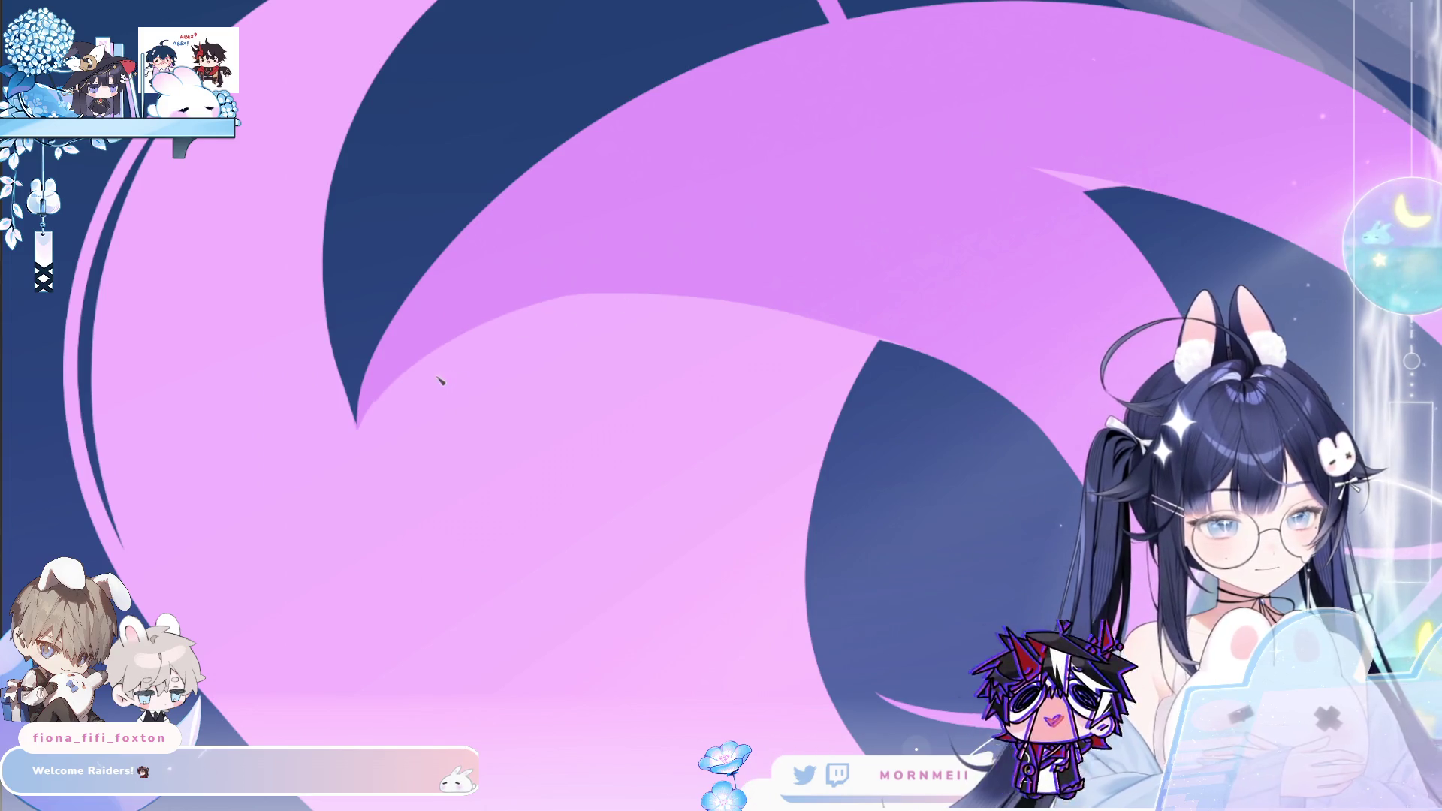
key("m")
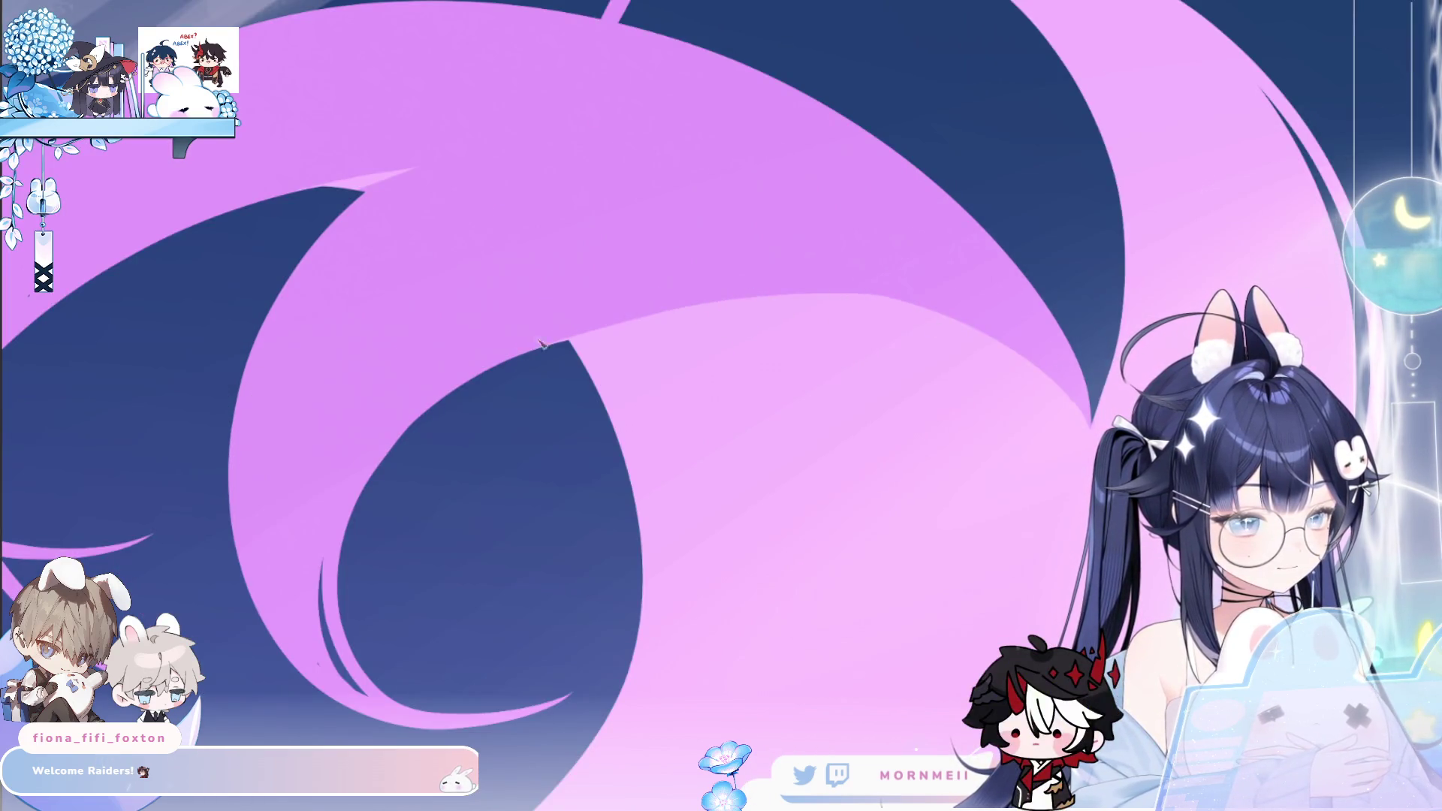
key("m")
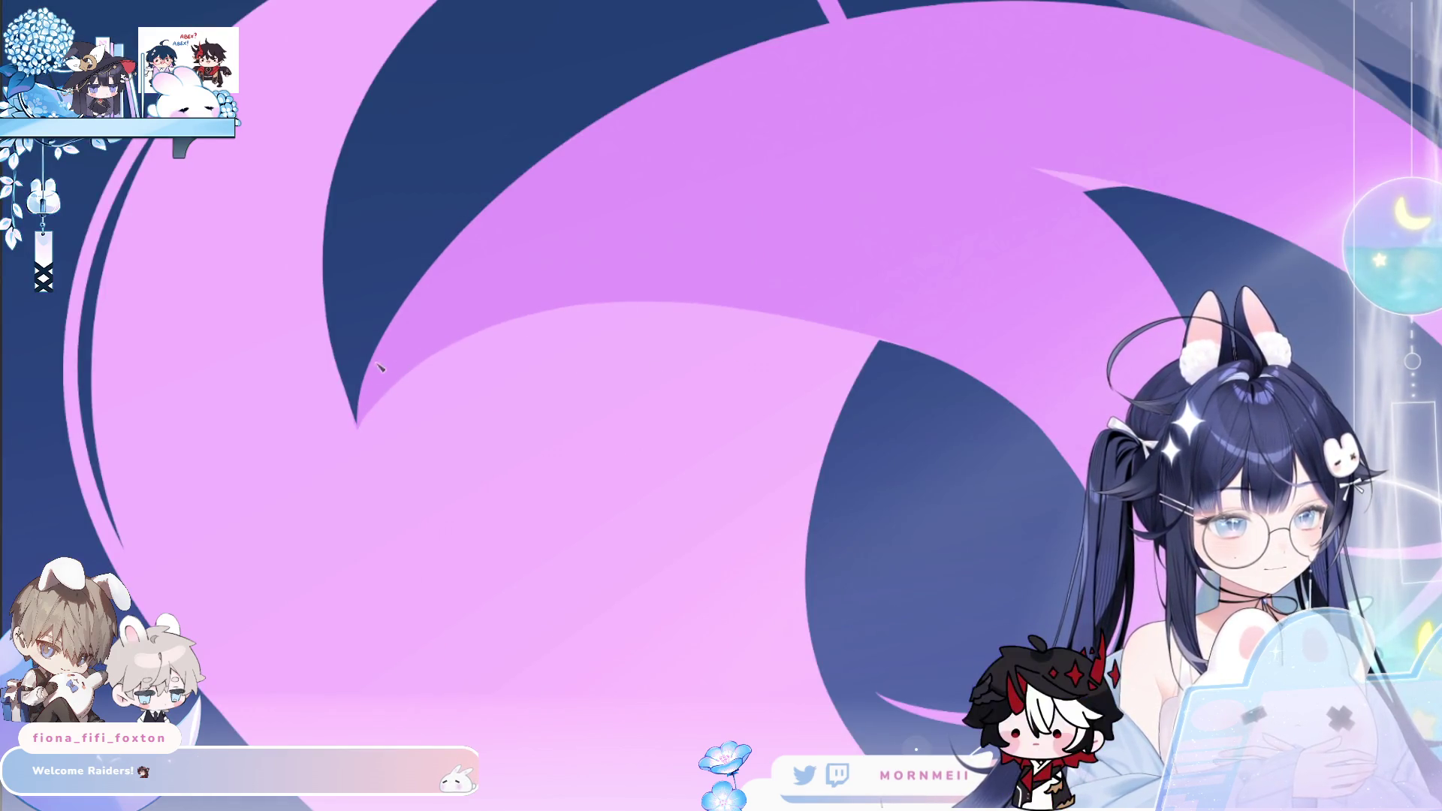
scroll(894, 319, "down", 2)
key("m")
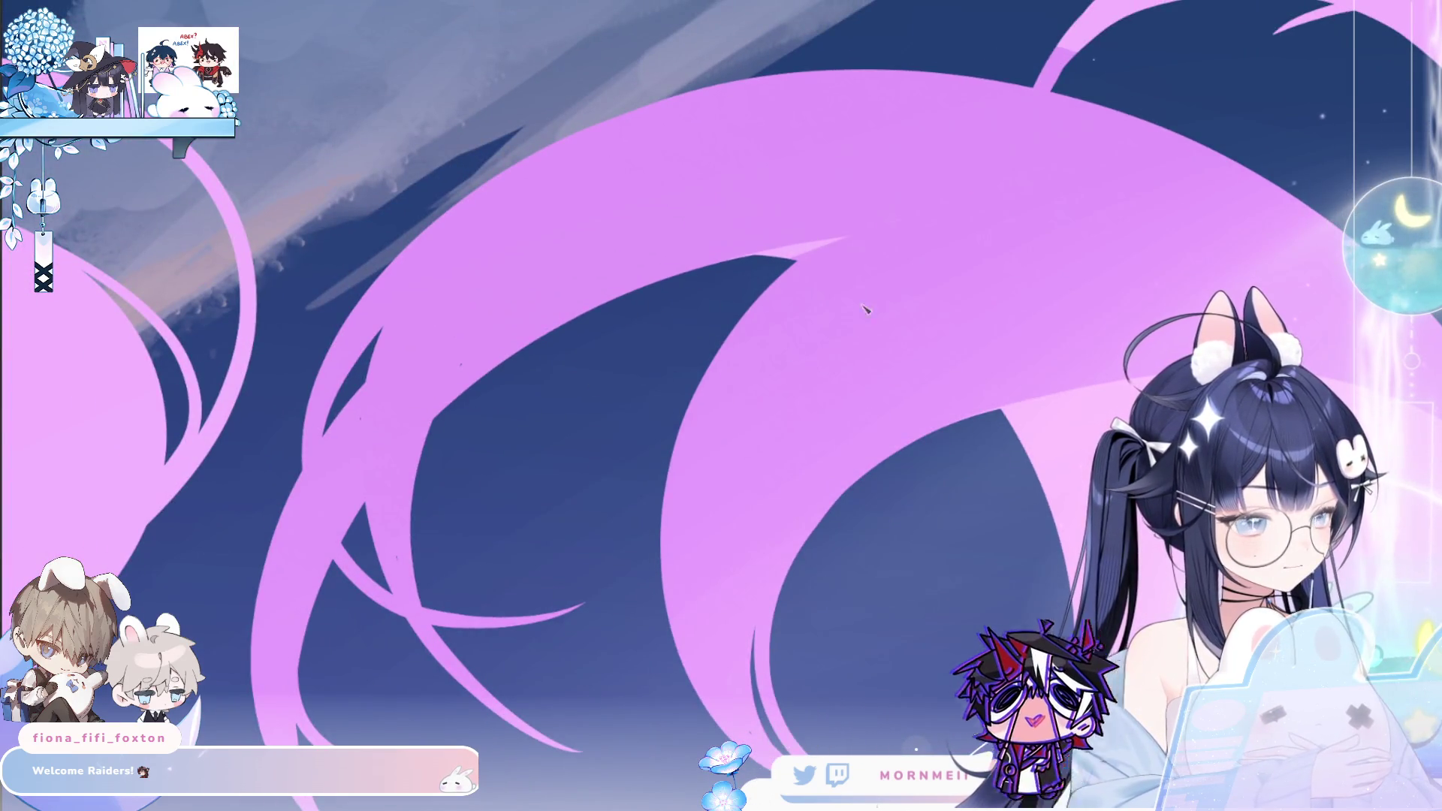
key("ctrl+0")
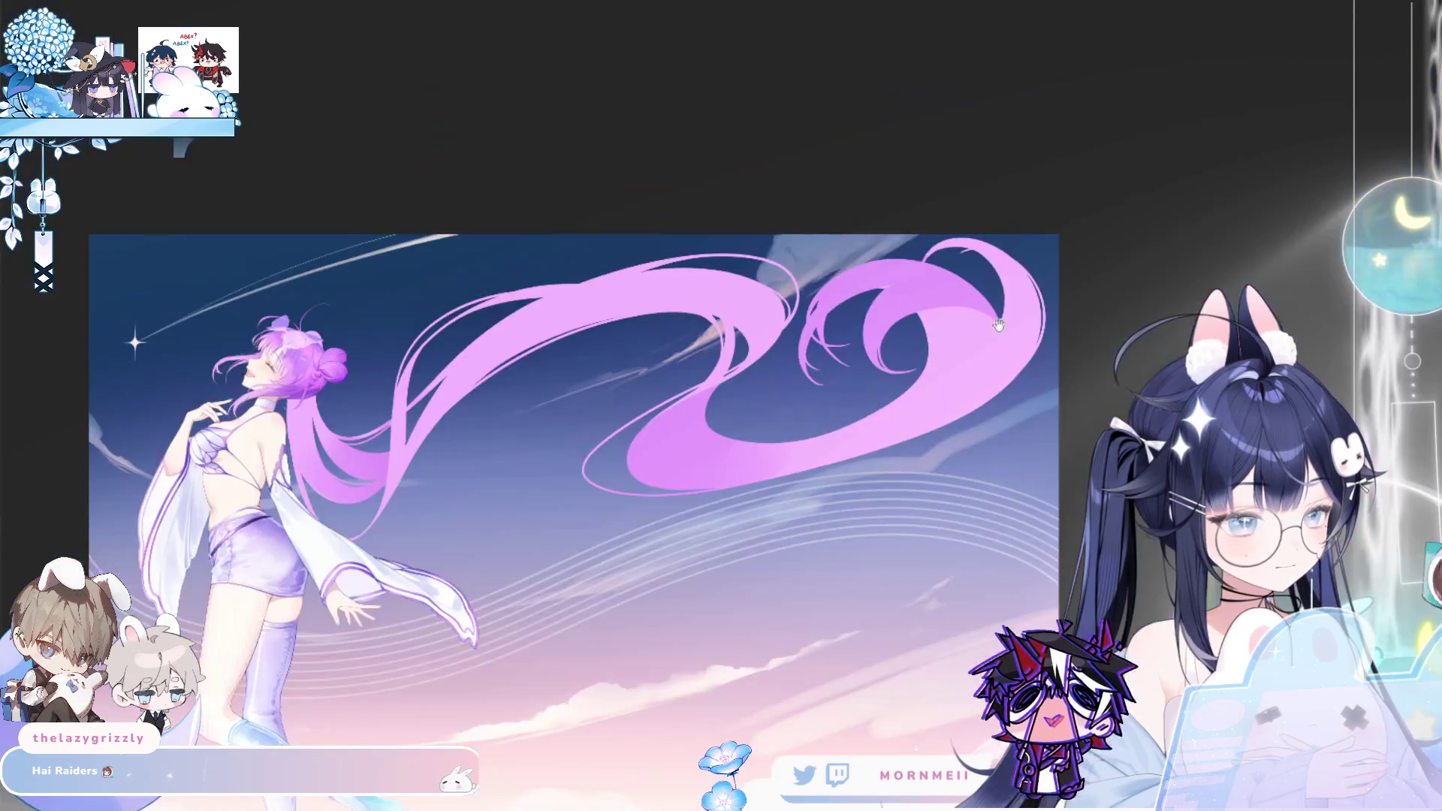
left_click_drag(437, 489, 690, 470)
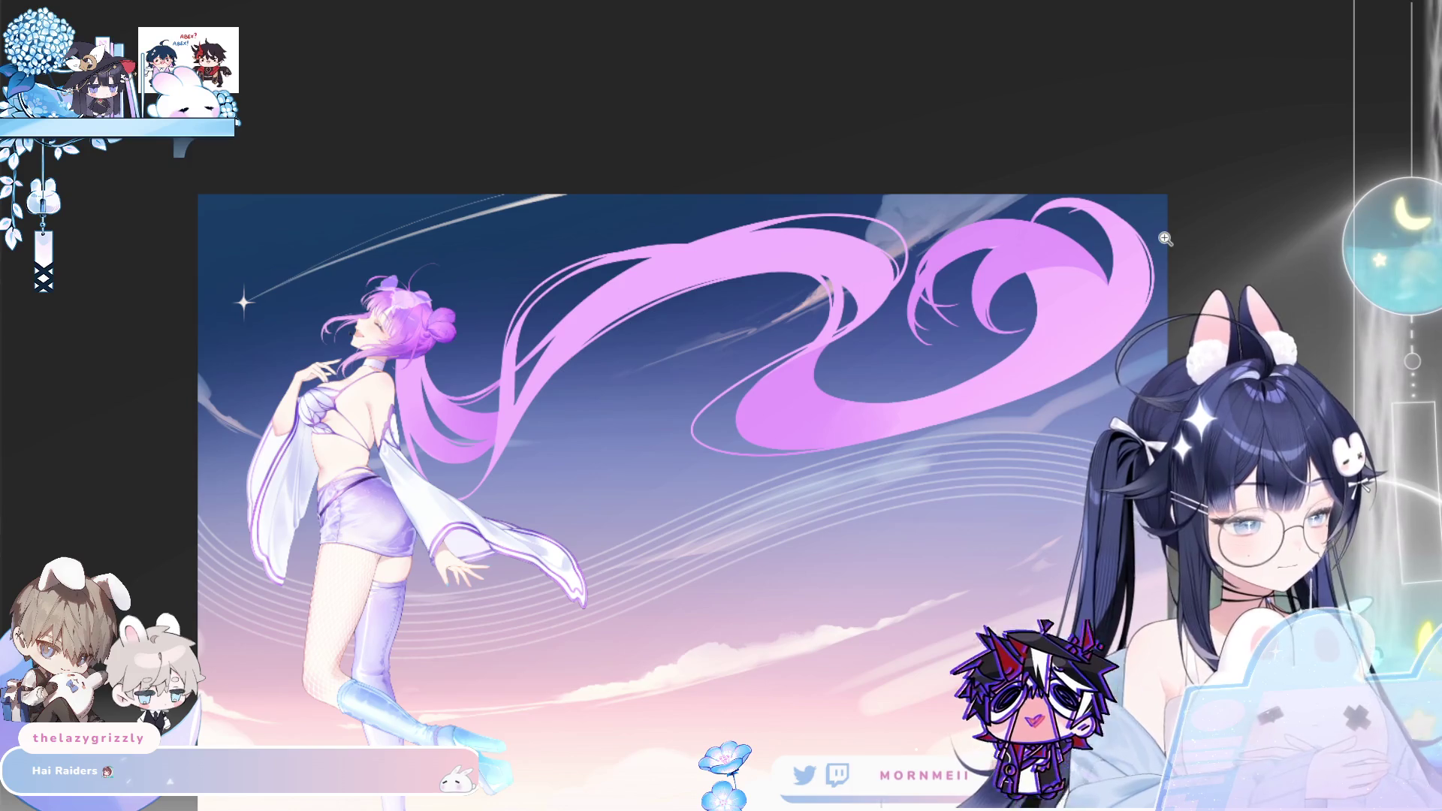
left_click(610, 359)
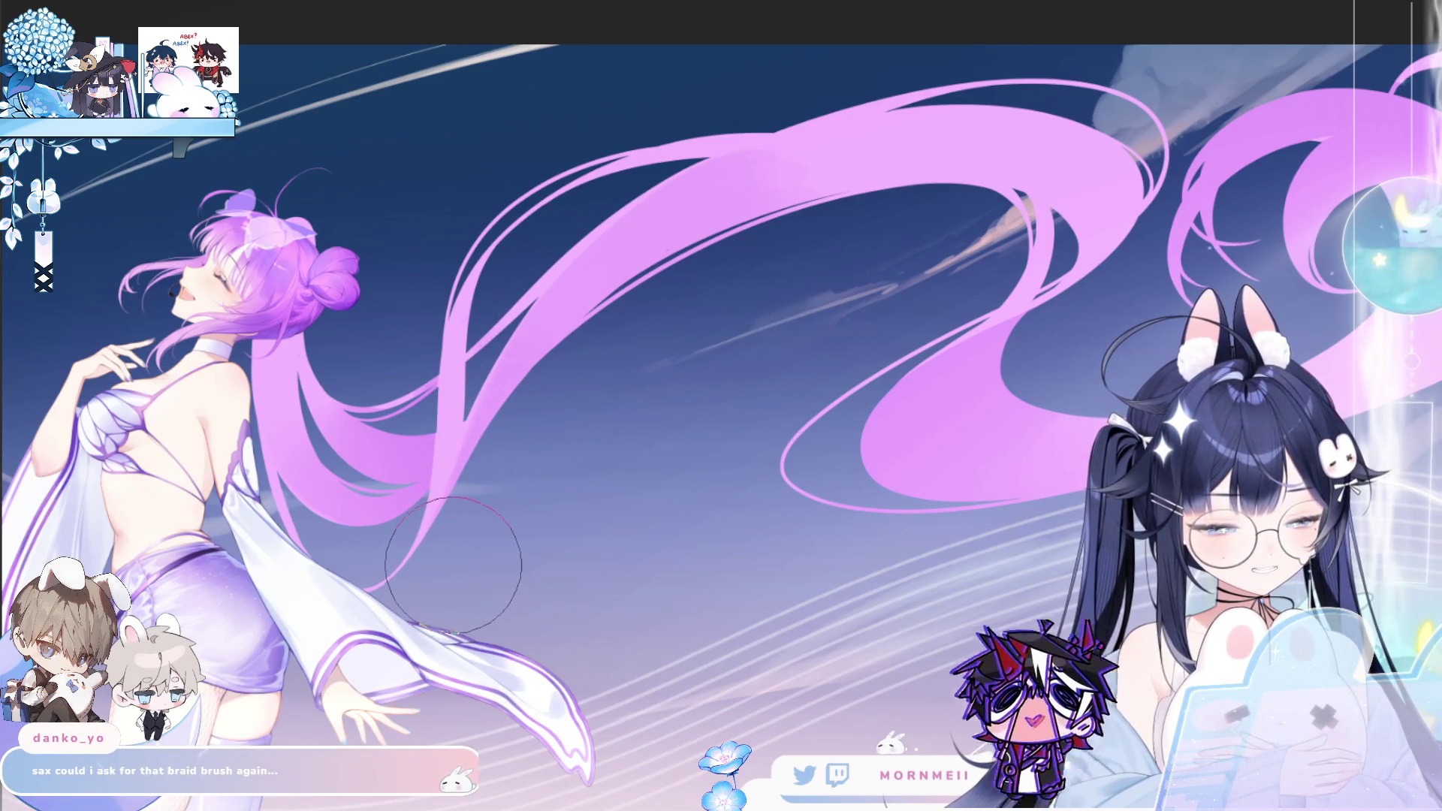
key("h")
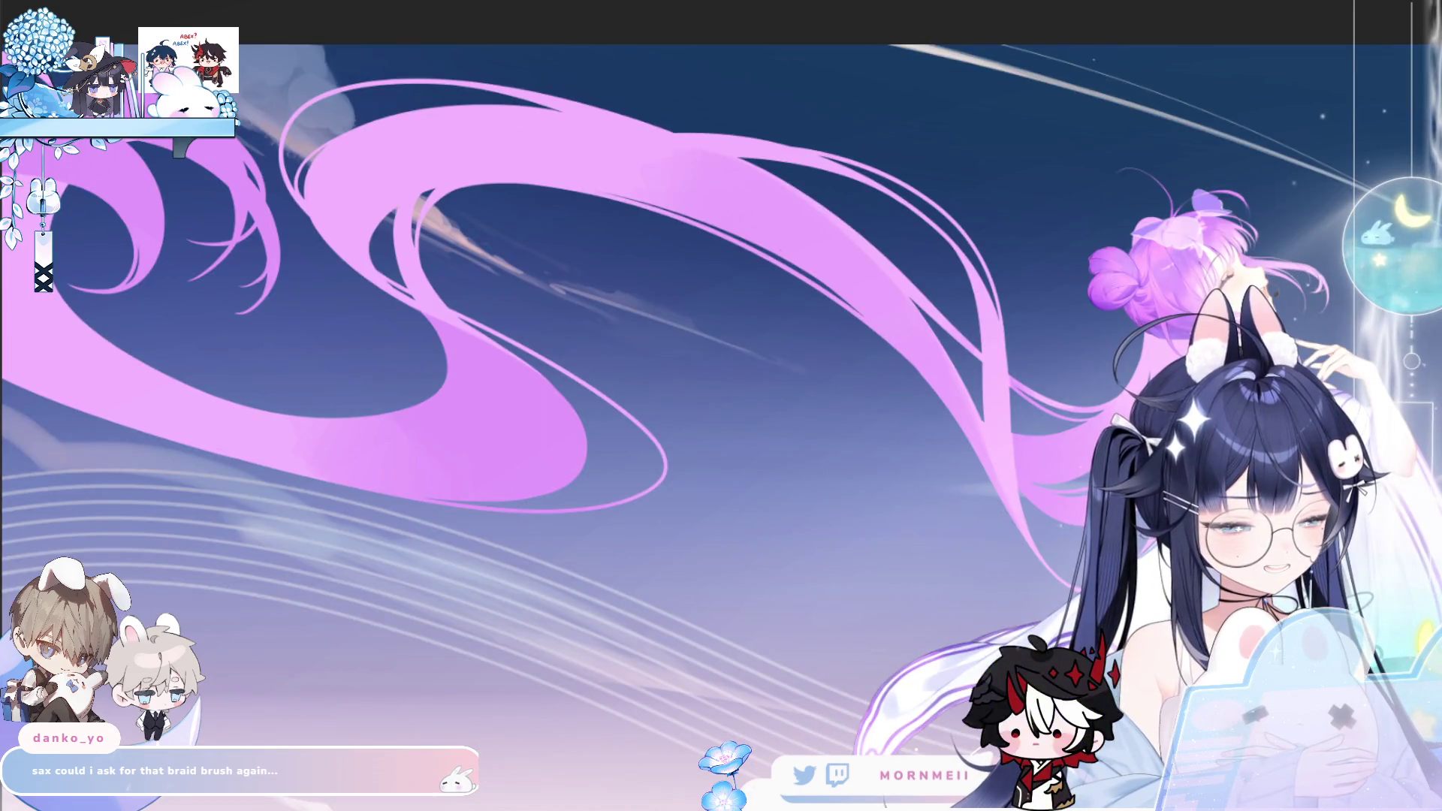
key("h")
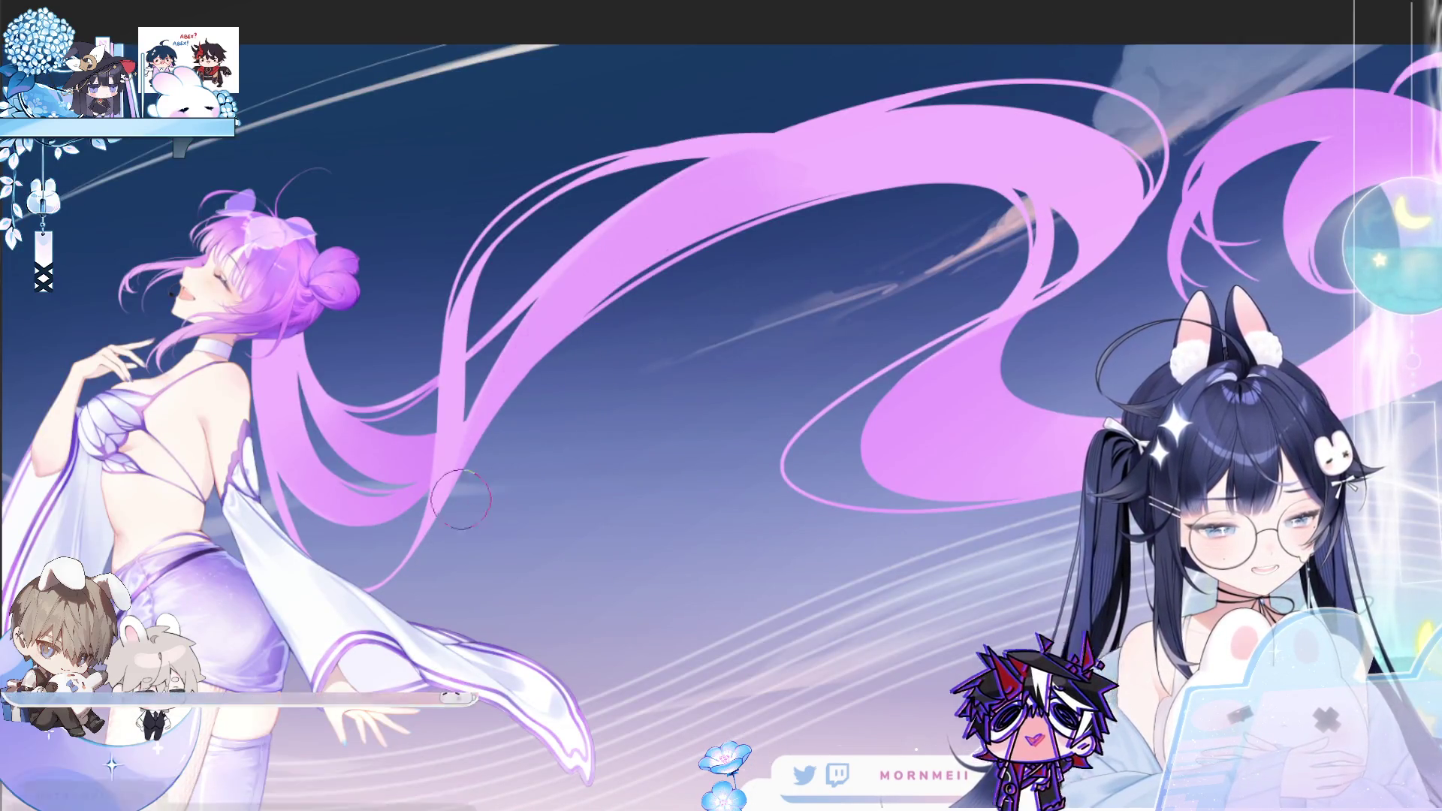
key("ctrl+0")
key("h")
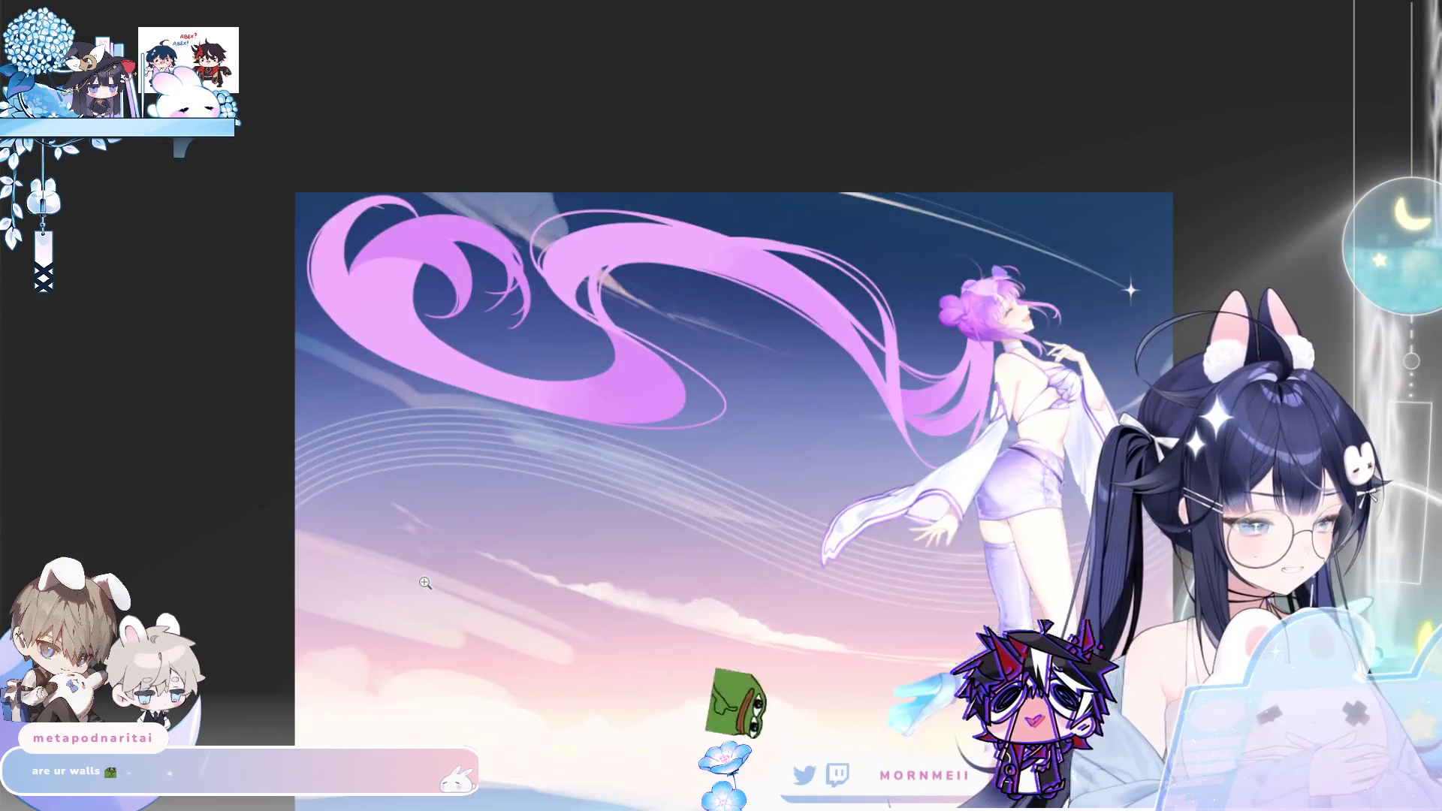
key("h")
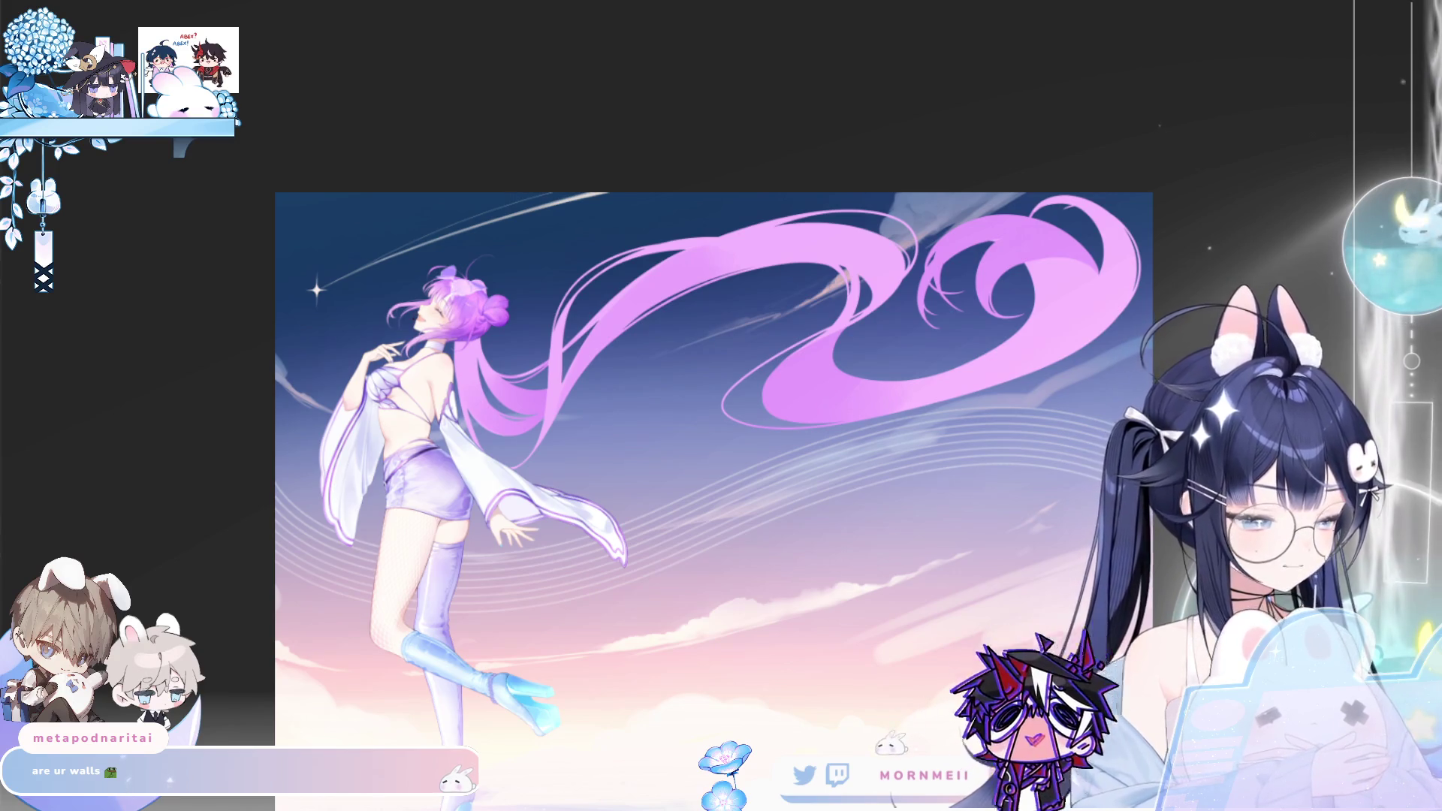
key("ctrl+z")
key("ctrl+y")
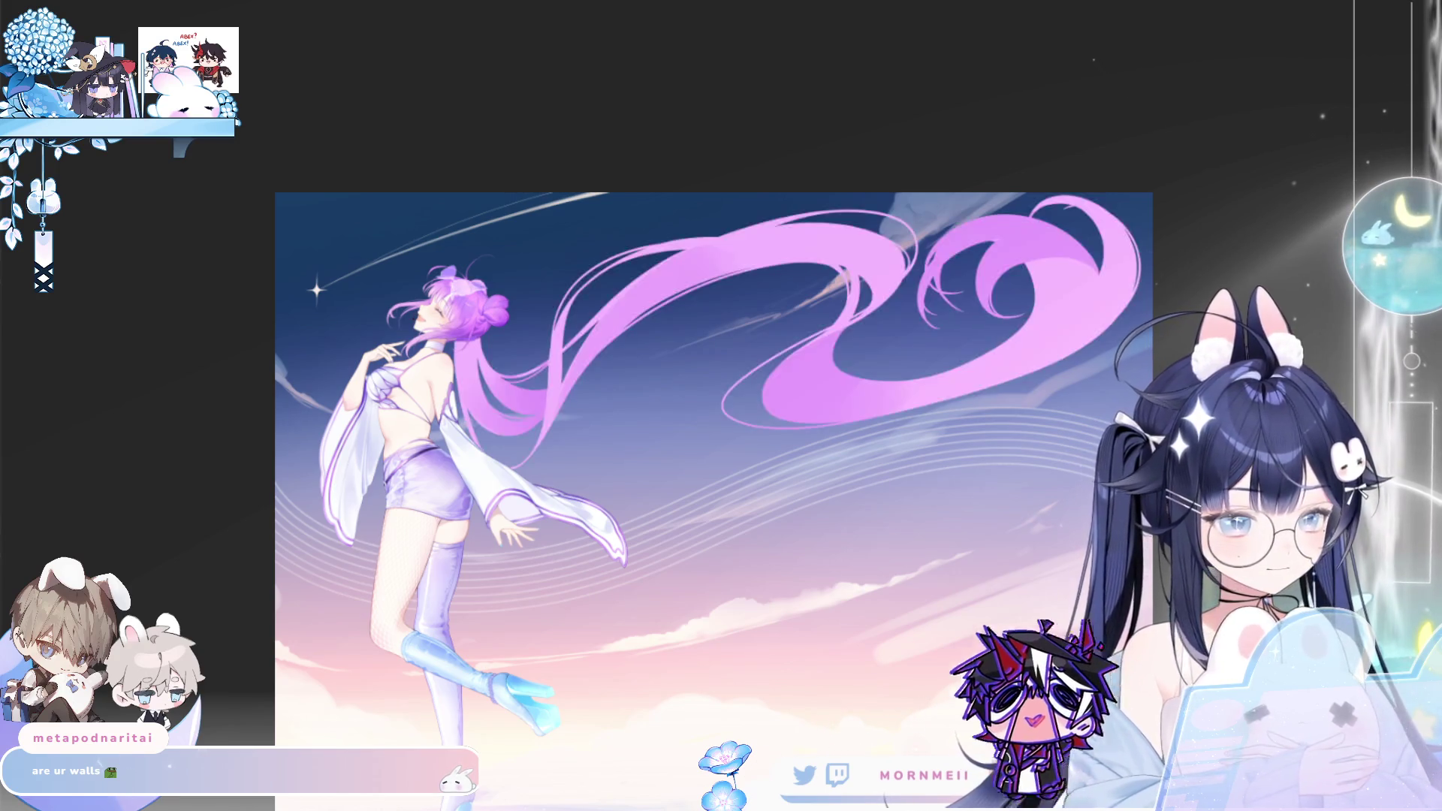
key("h")
key("h")
left_click(527, 249)
left_click(527, 249)
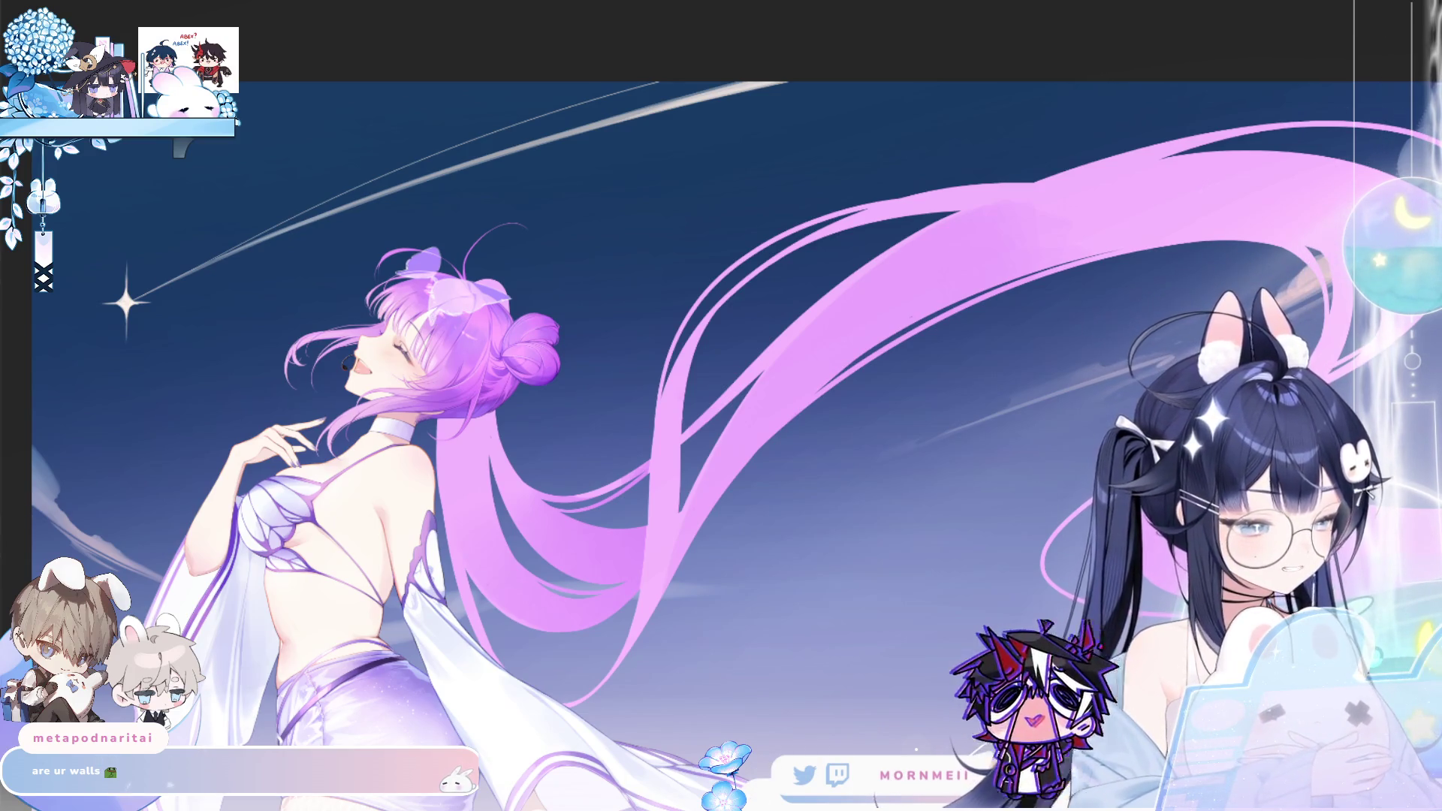
key("ctrl+shift+z")
key("ctrl+z")
key("ctrl+shift+z")
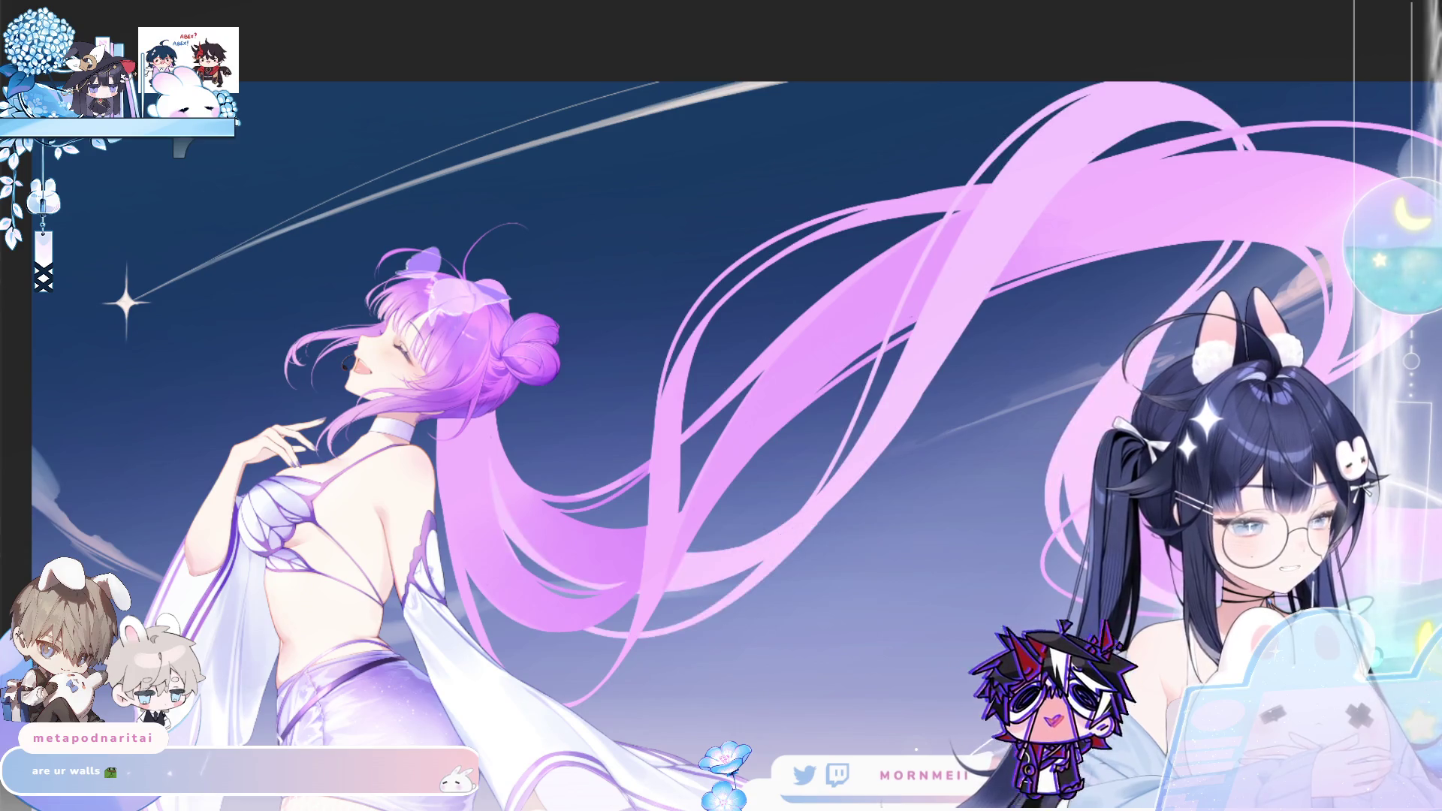
key("ctrl+z")
key("ctrl+z")
key("ctrl+shift+z")
key("ctrl+z")
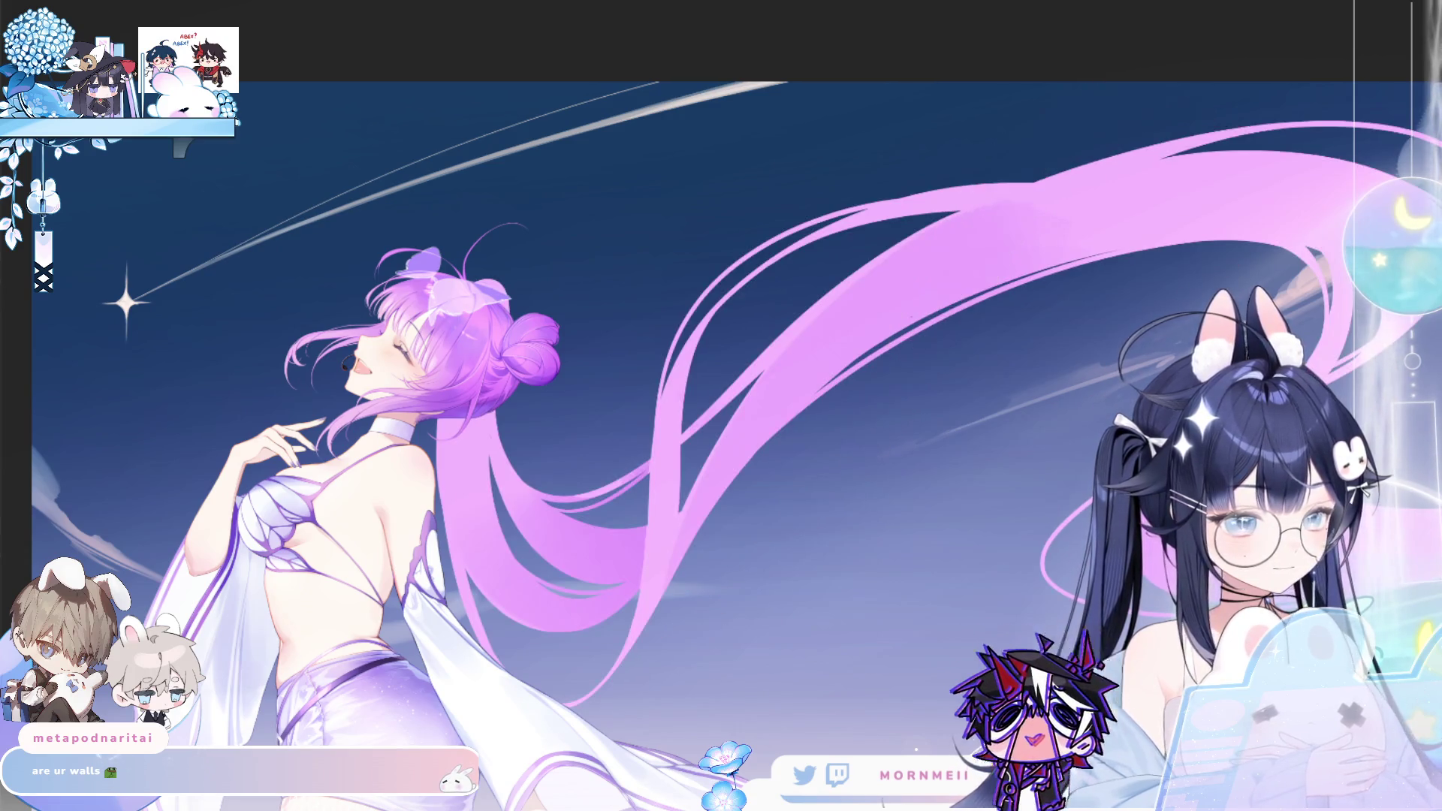
key("h")
key("h")
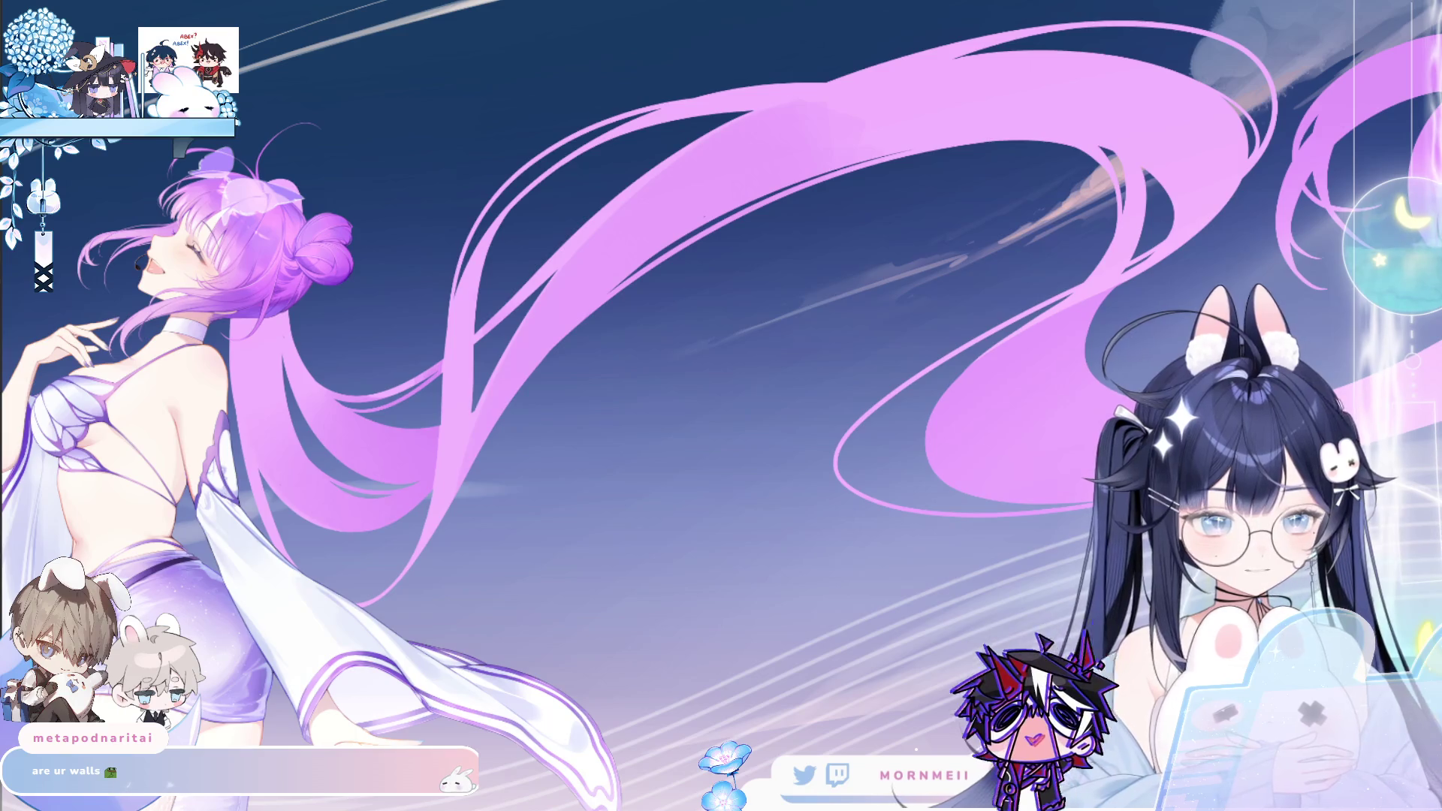
left_click(232, 304)
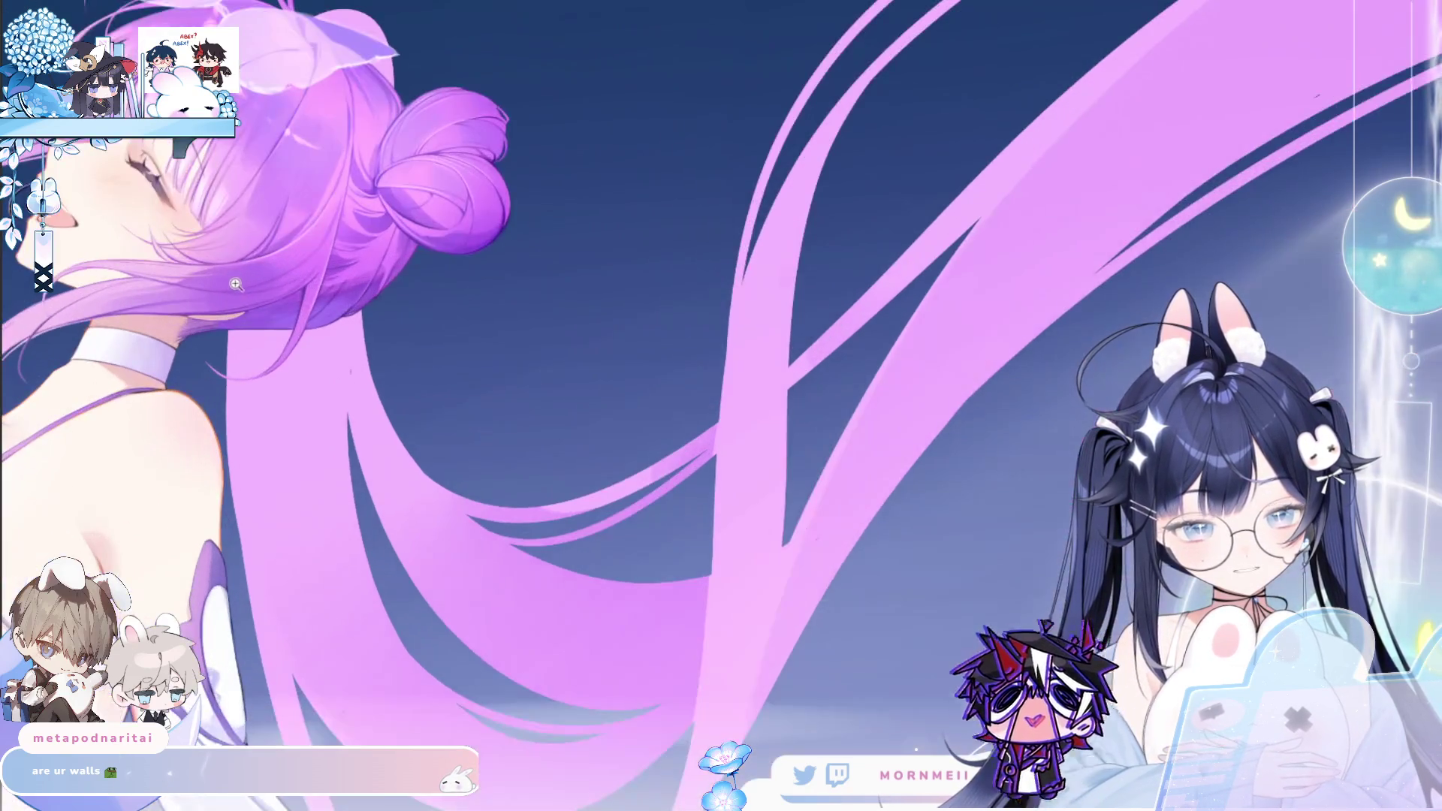
left_click_drag(295, 337, 430, 148)
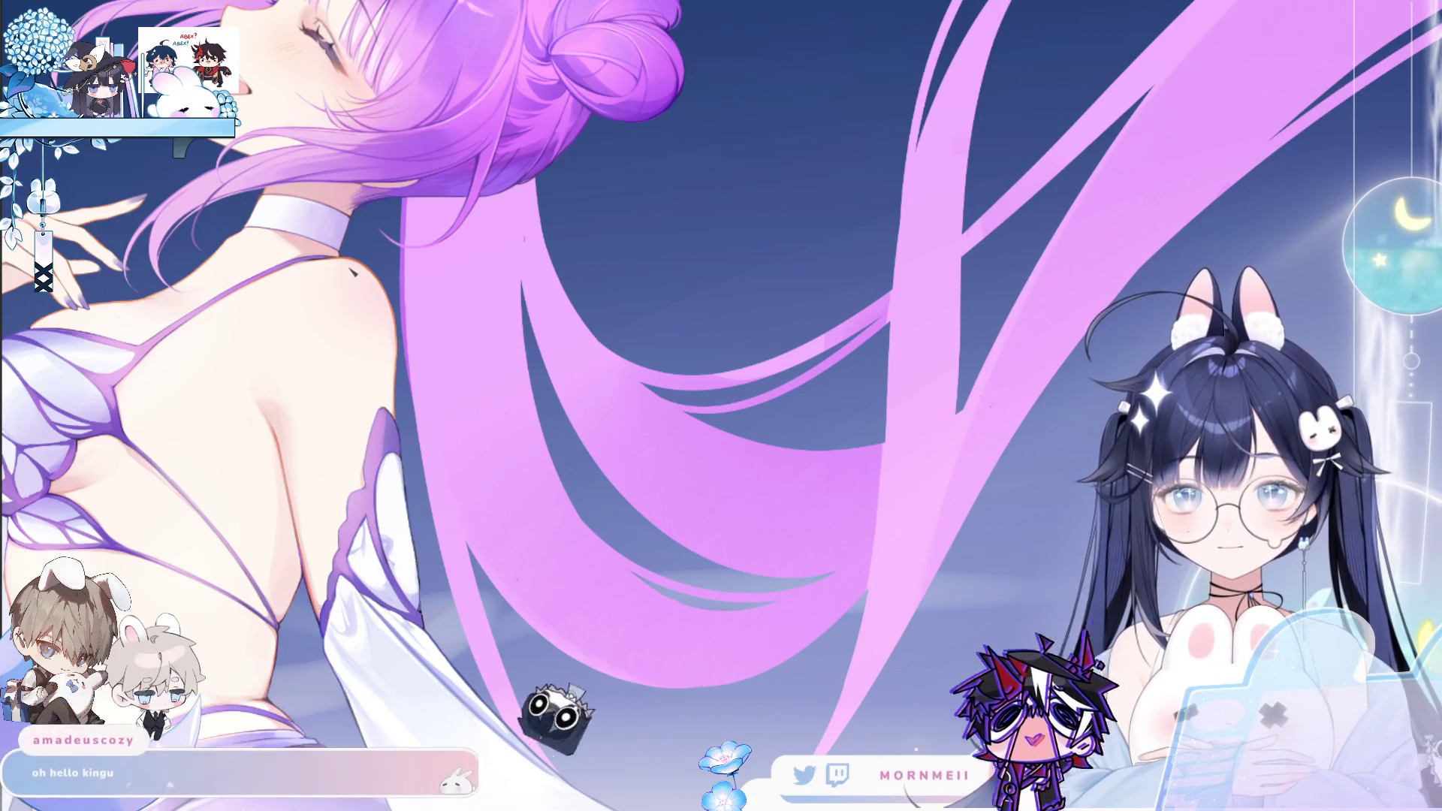
left_click(483, 326)
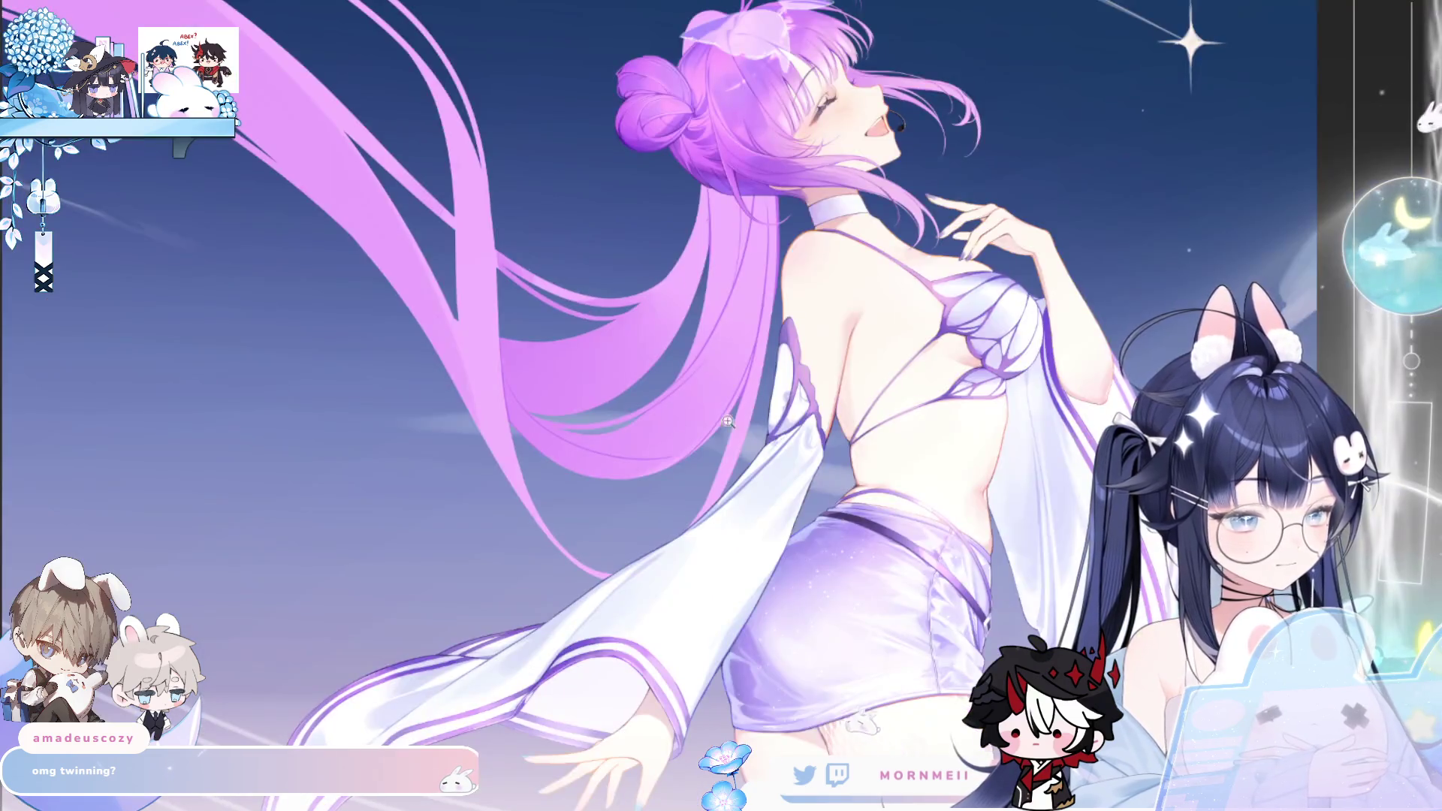
Zoom in close on the pink hair strands and the sleeve
left_click(728, 422)
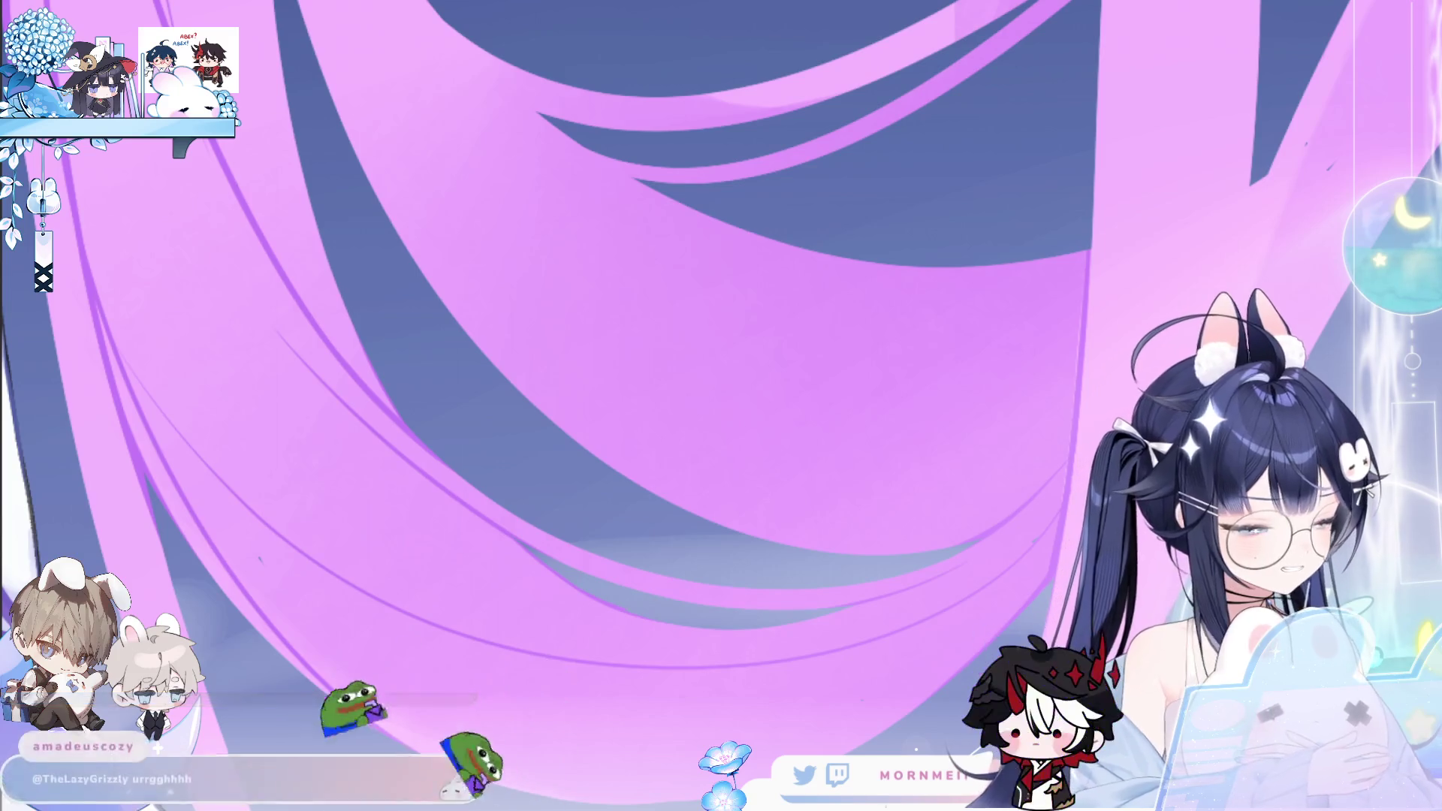
Zoom out and fit the whole illustration to the window
scroll(541, 306, "down", 3)
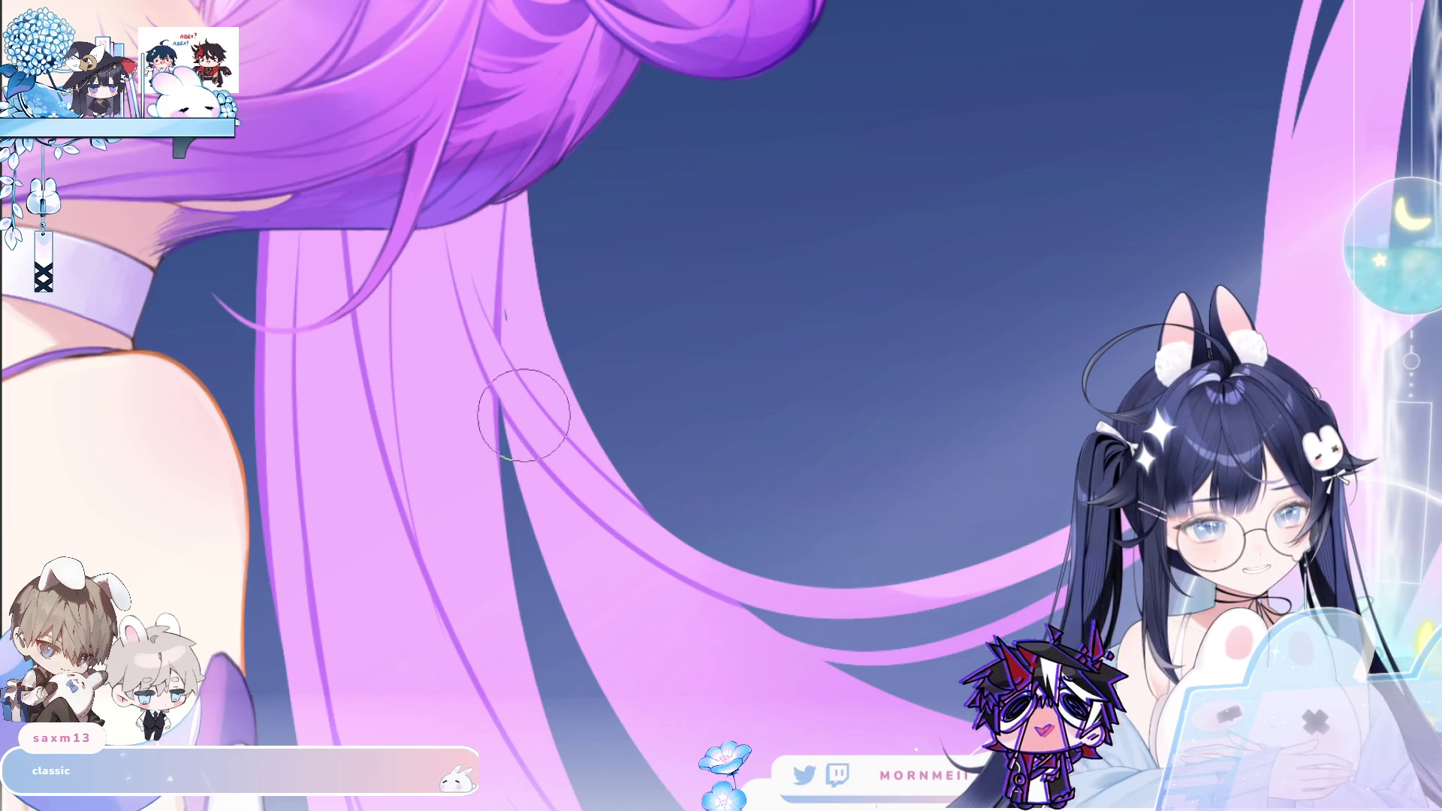
key("ctrl+0")
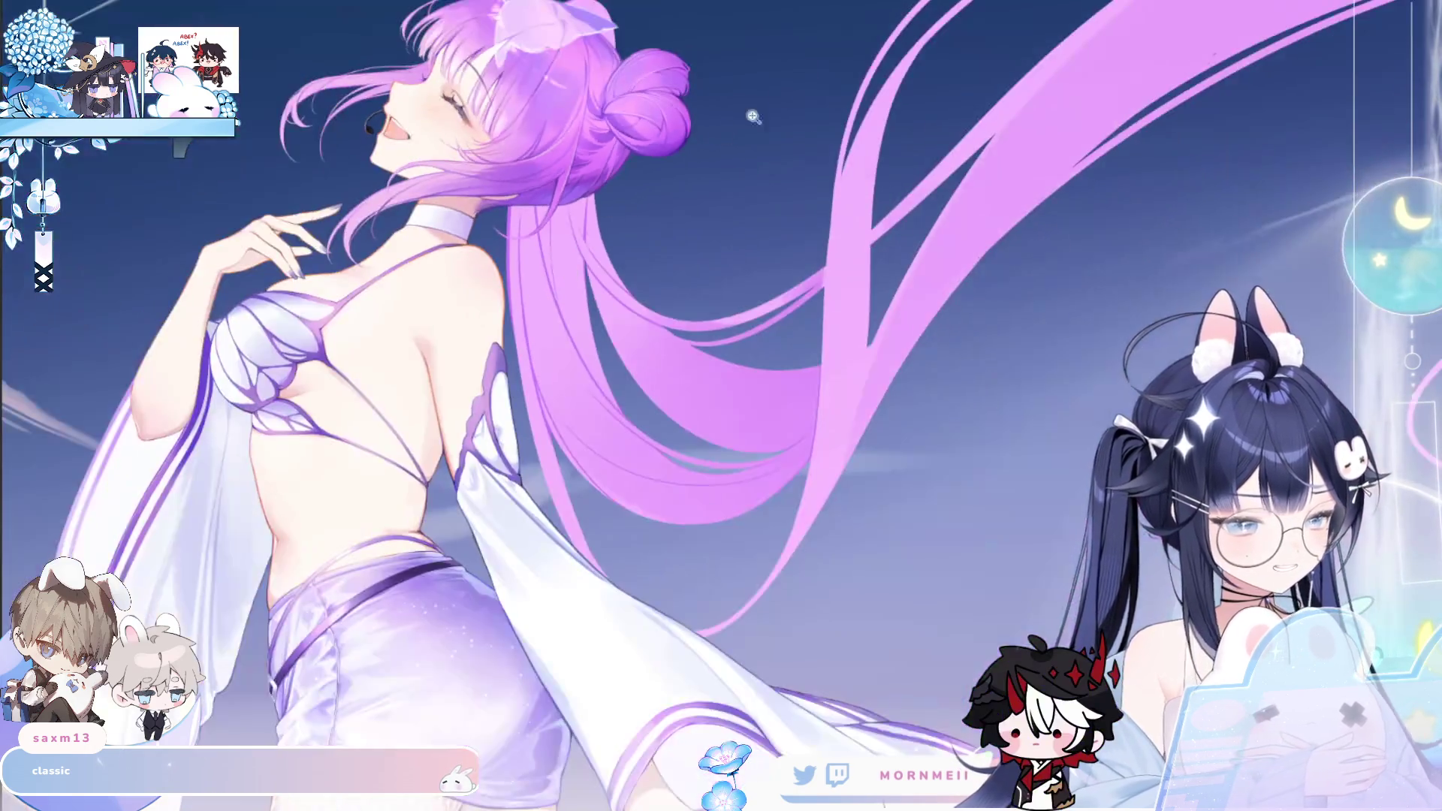
Mirror the canvas, zoom to the face and hair bun, then to the long strands
key("h")
key("h")
left_click(709, 242)
left_click_drag(710, 242, 489, 380)
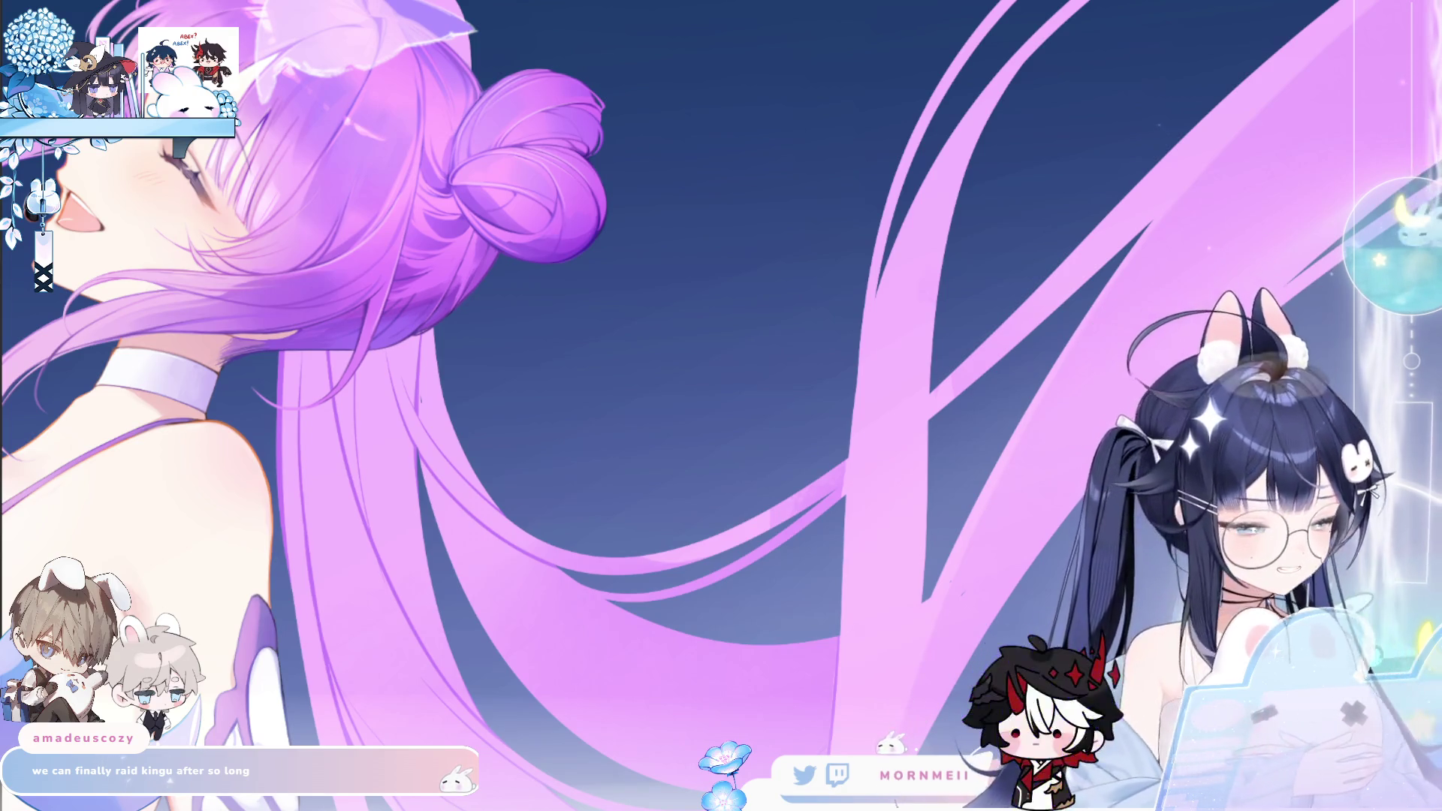
left_click(595, 441)
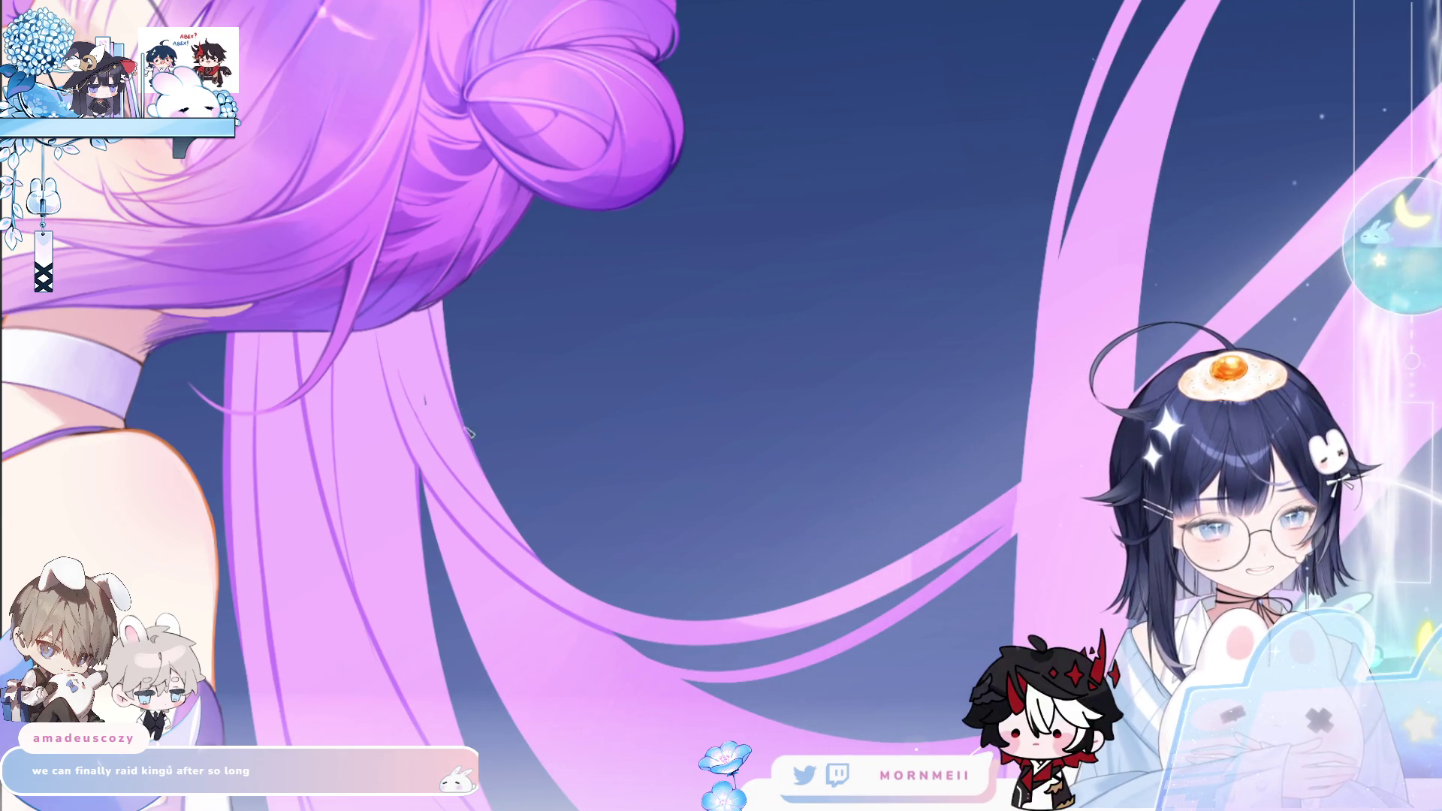
key("ctrl+0")
Flip the view to check the composition, then zoom in closely on the crossing hair ribbons
key("h")
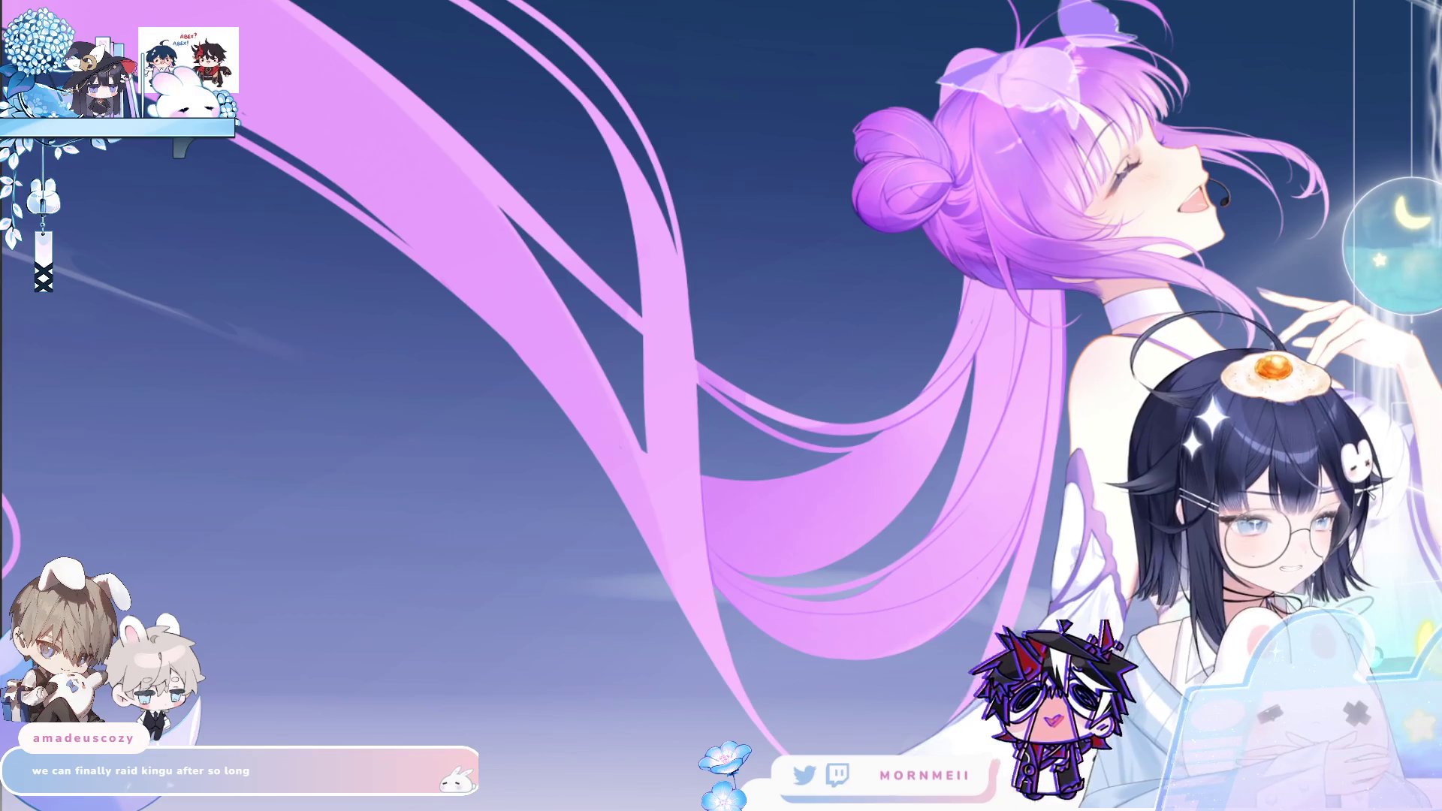
key("h")
left_click(604, 282, "alt")
left_click(518, 317)
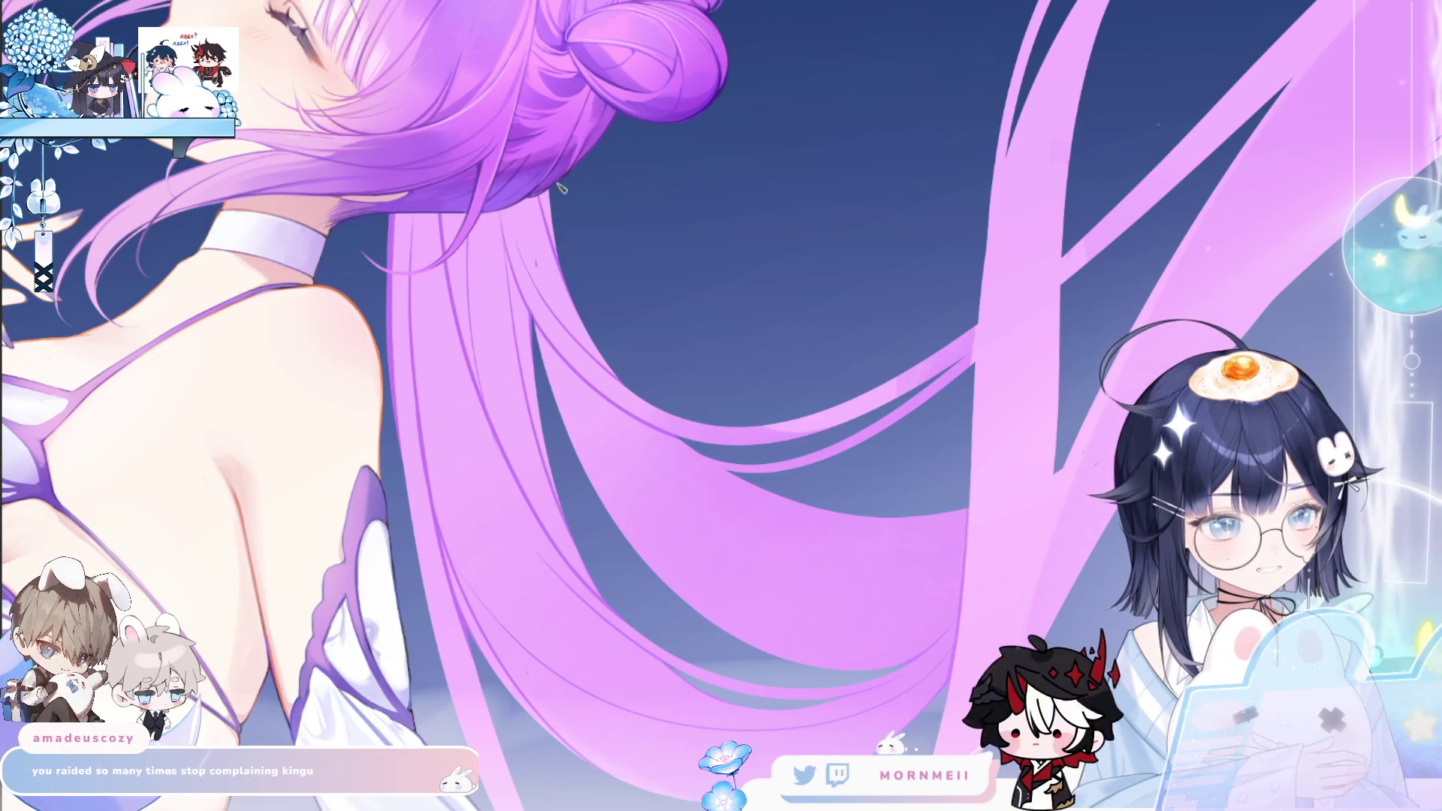
key("ctrl+0")
key("h")
key("h")
left_click(442, 446)
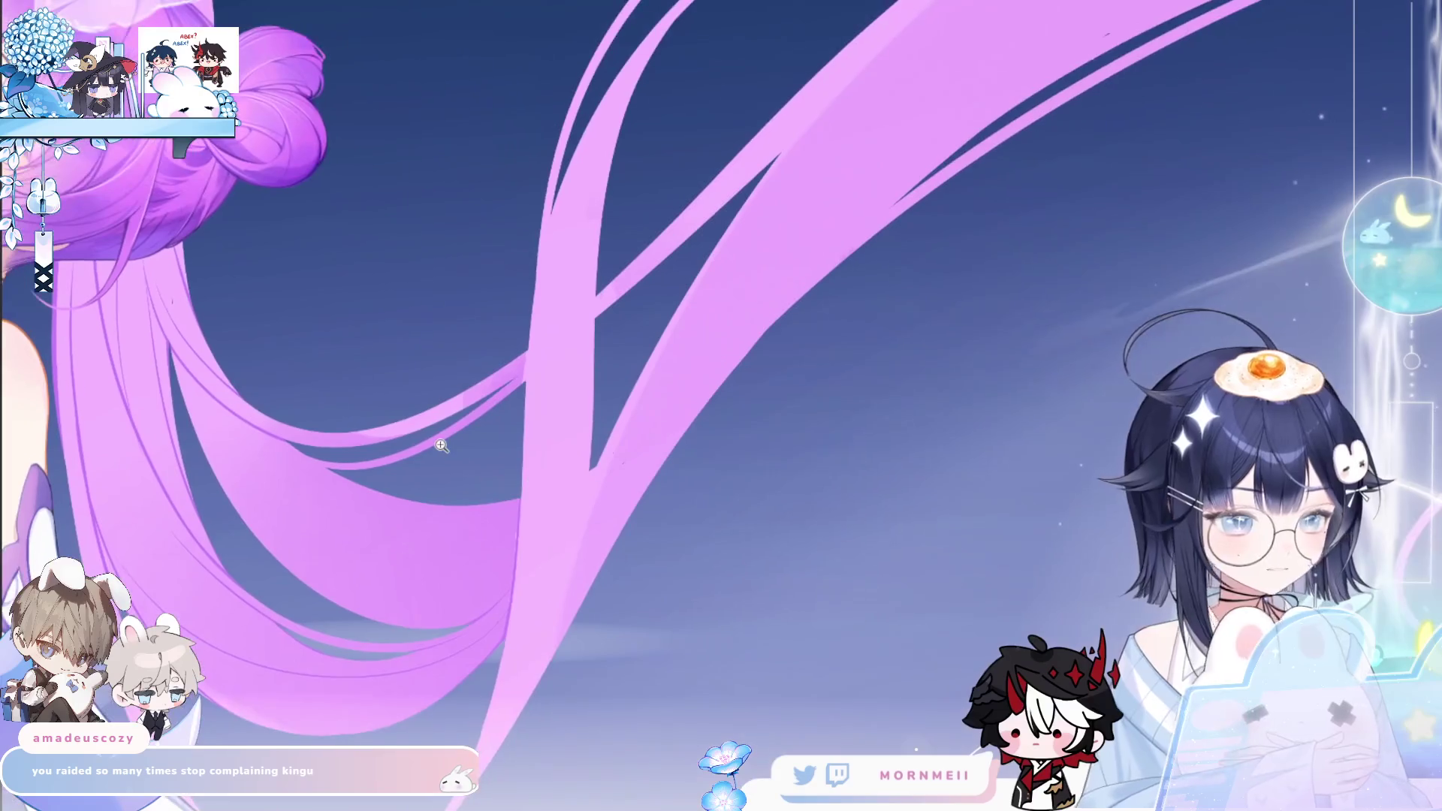
left_click(233, 449)
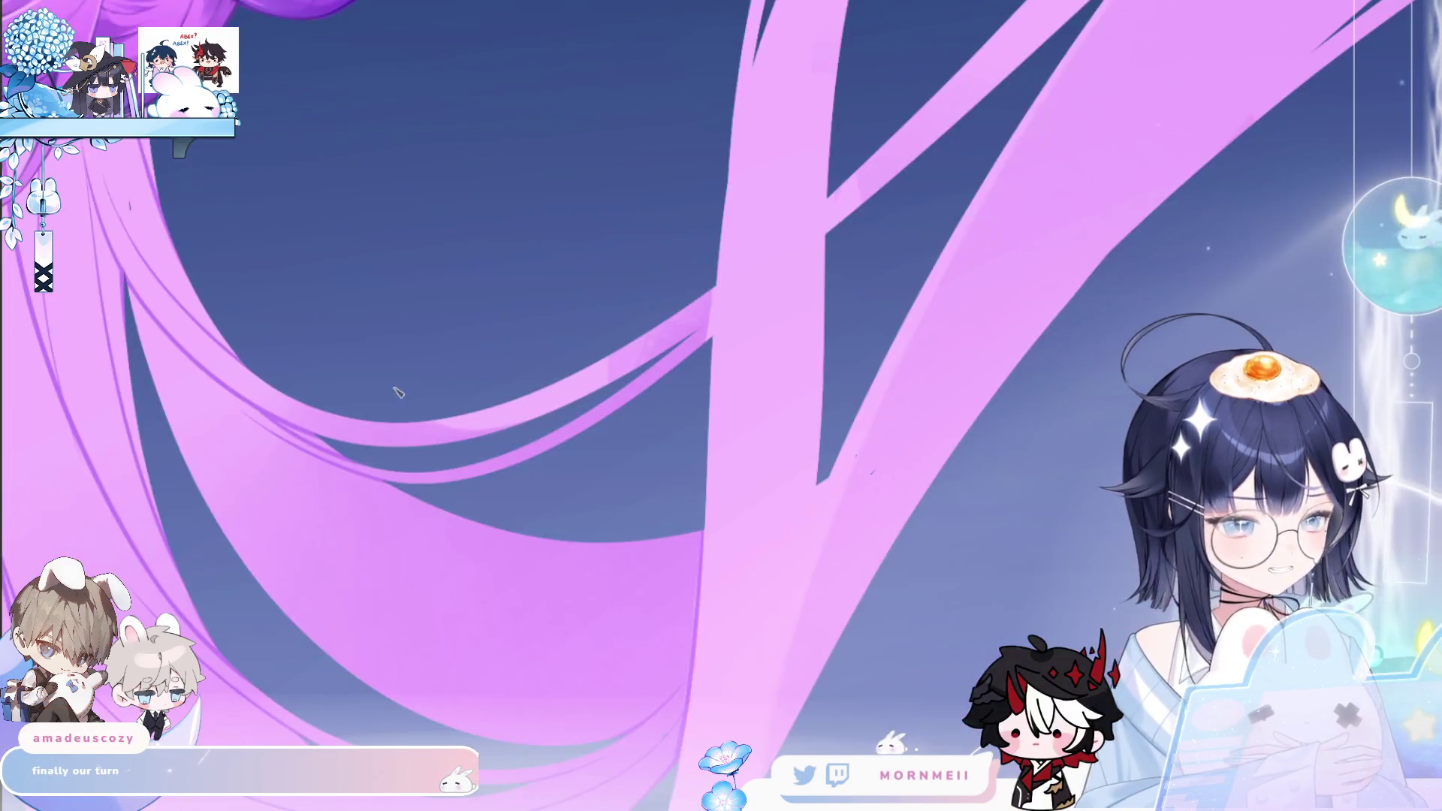
Draw a dark straight stroke across a pink hair ribbon, then zoom in behind the neck
scroll(338, 248, "down", 2)
scroll(283, 418, "up", 2)
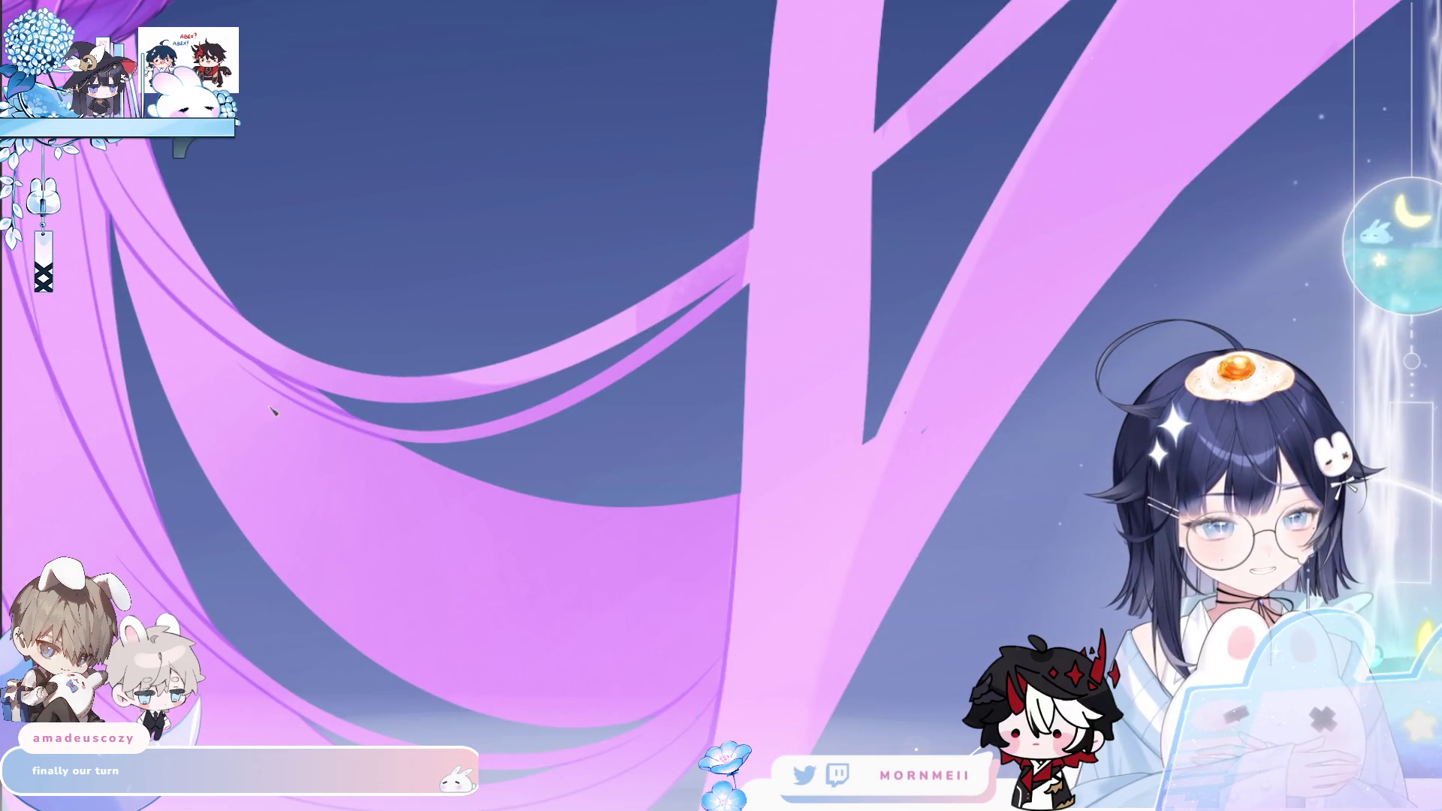
left_click_drag(273, 409, 492, 604)
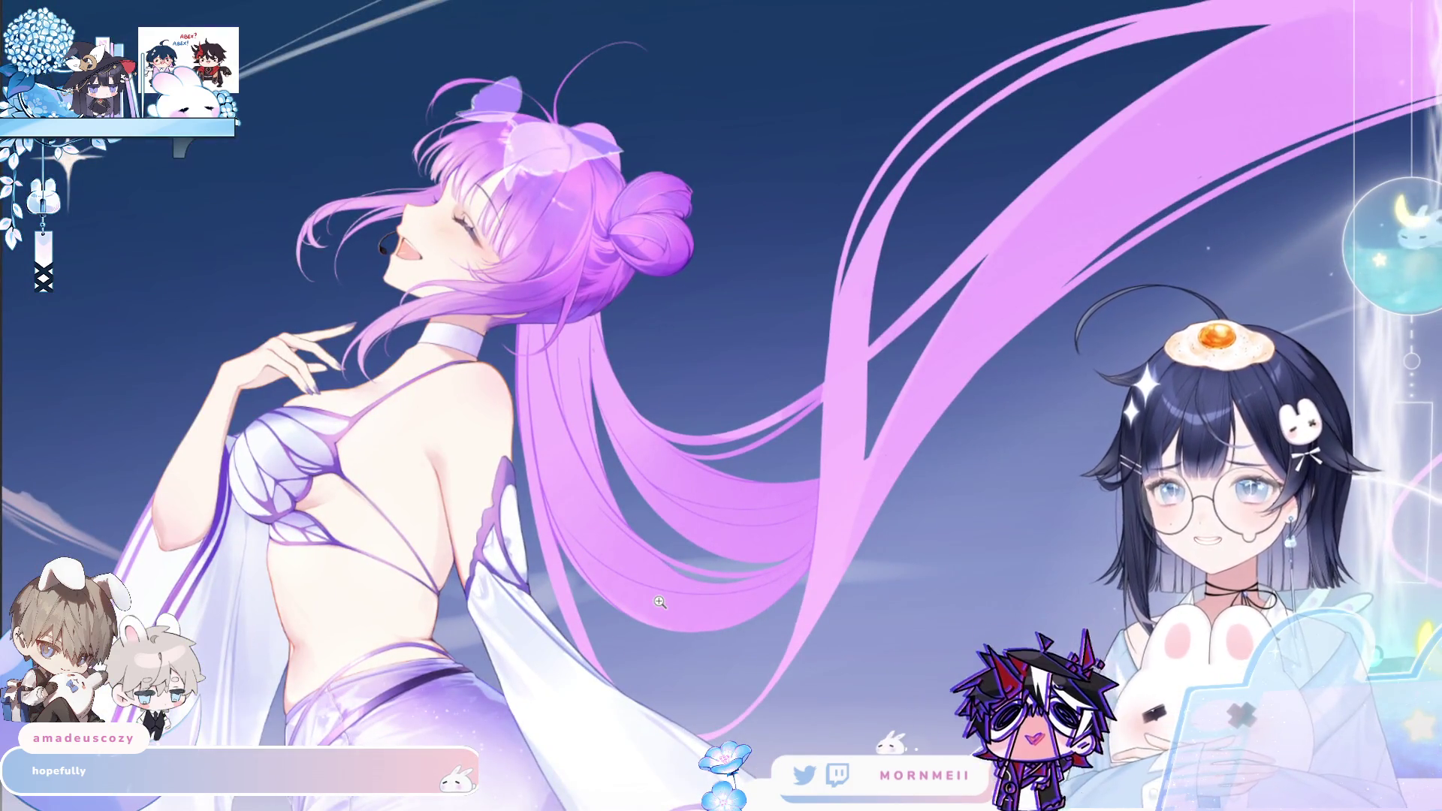
left_click(547, 307)
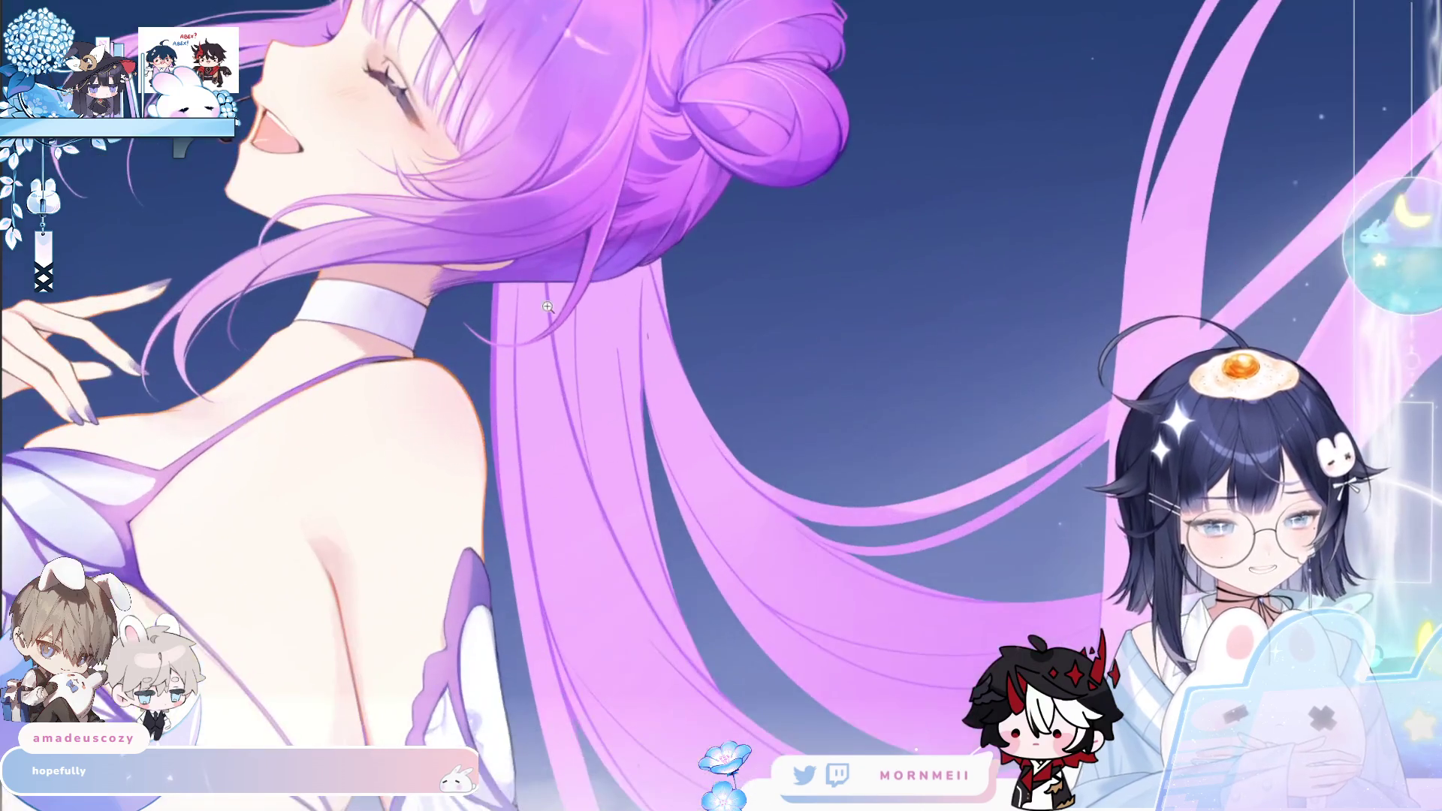
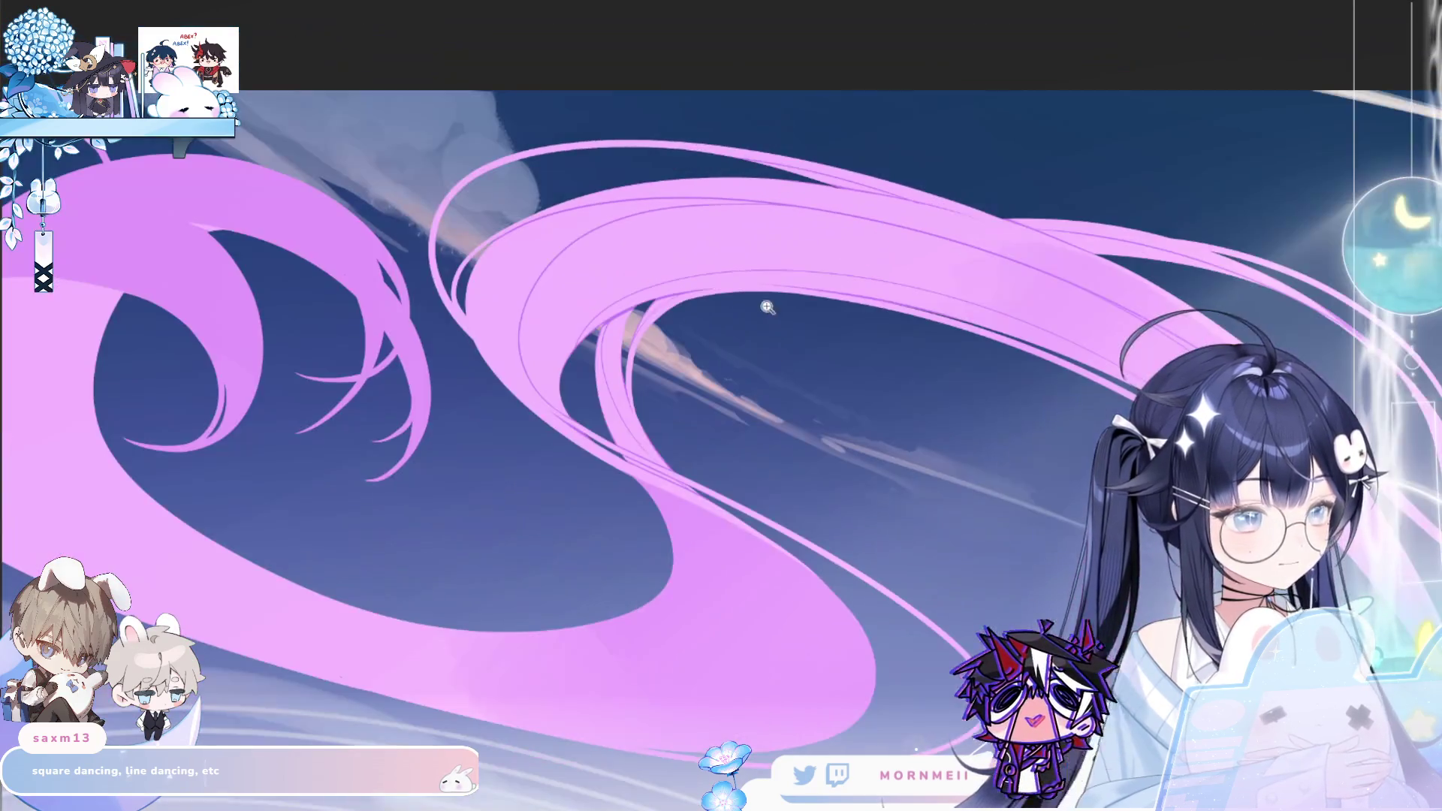
left_click(583, 344)
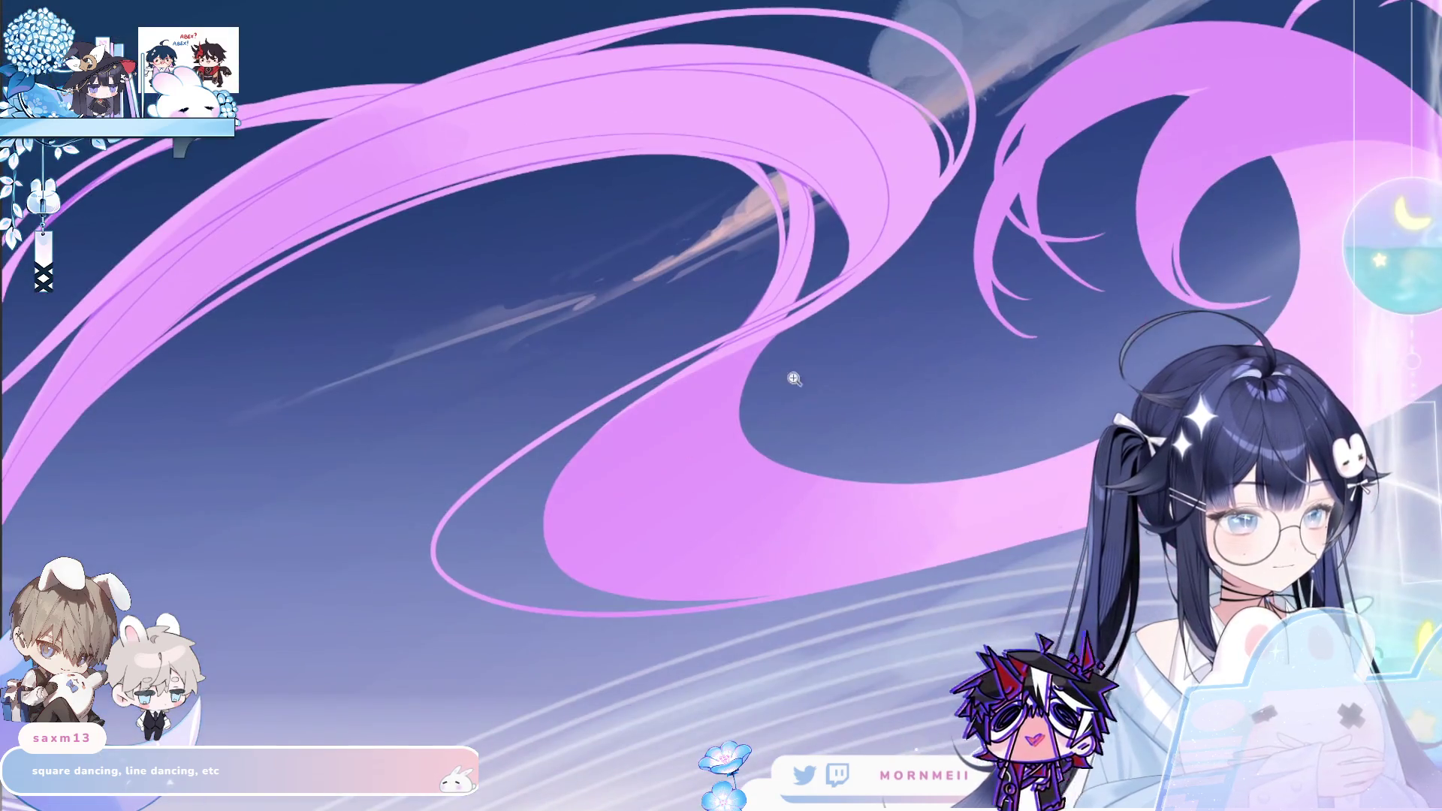
left_click(713, 378)
left_click(712, 378)
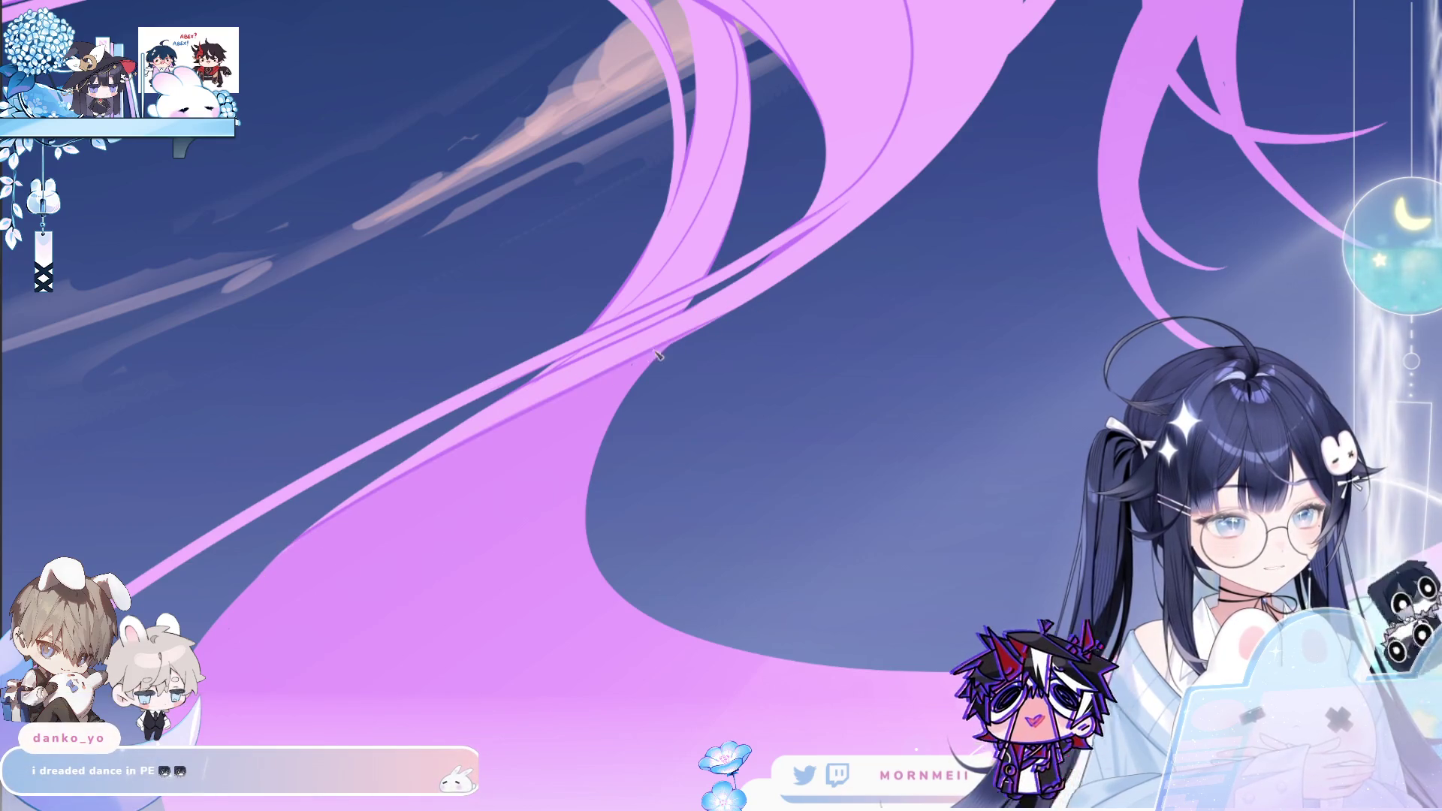
mouse_move(795, 283)
left_mouse_down()
mouse_move(751, 319)
mouse_move(520, 332)
left_mouse_up()
left_click(412, 281)
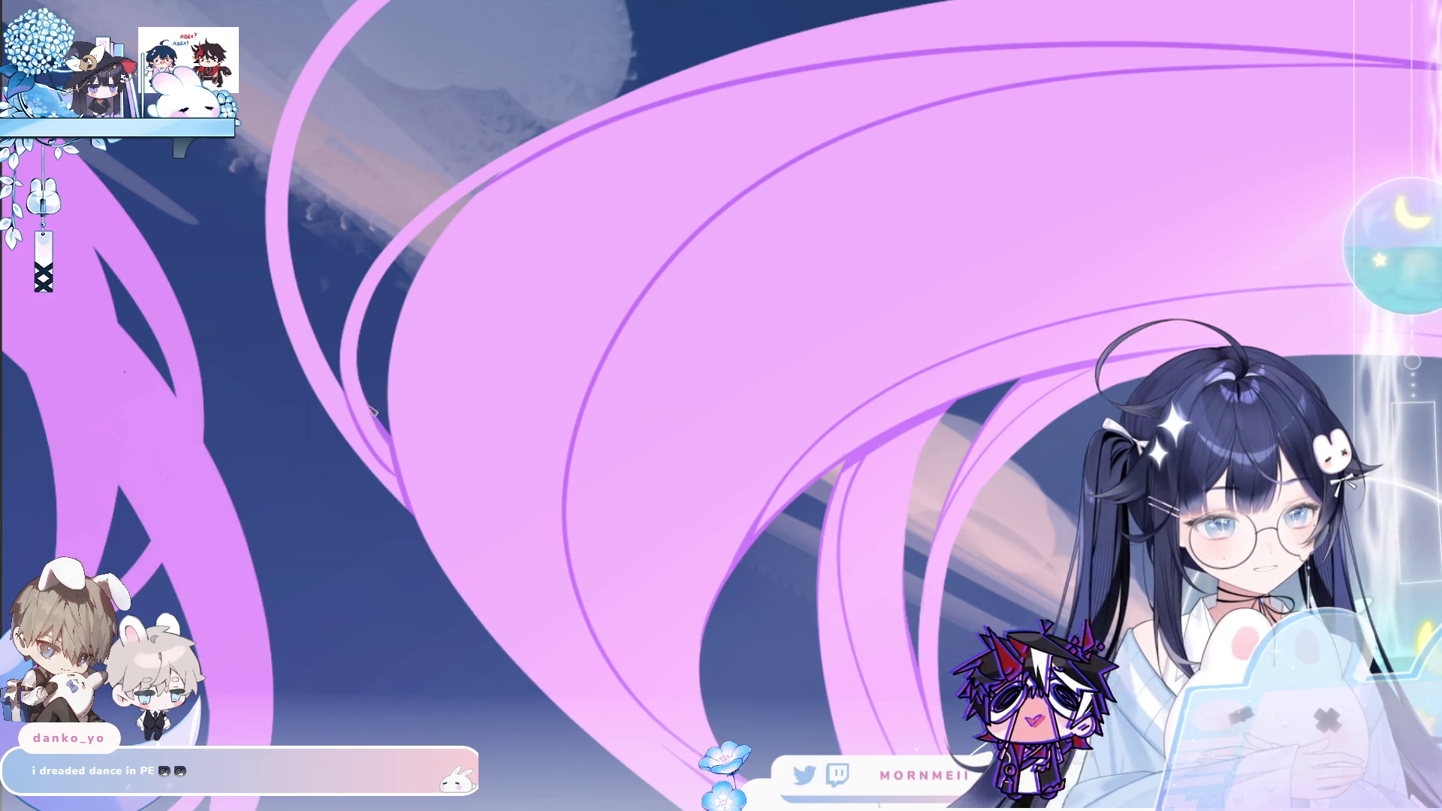
scroll(848, 359, "down", 4)
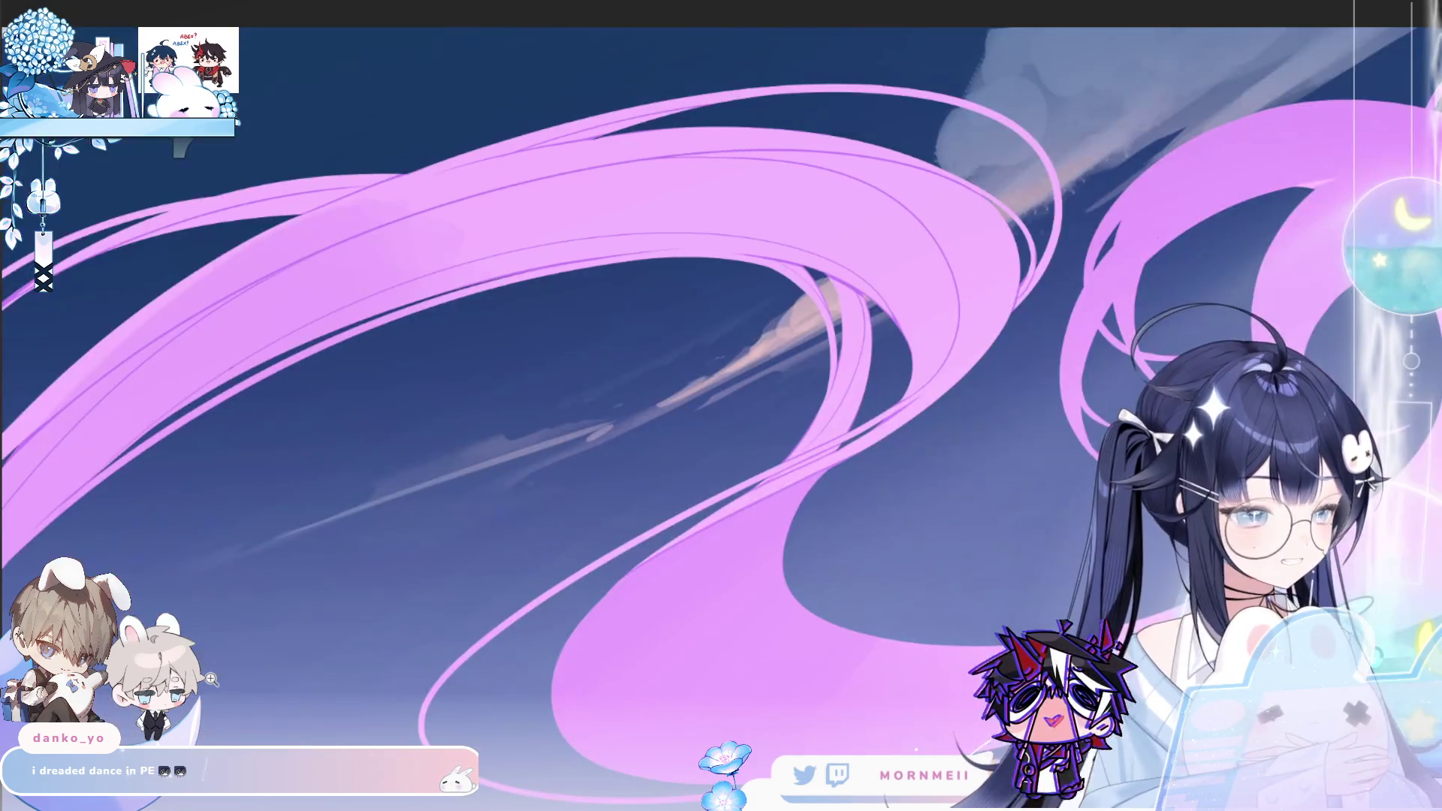
scroll(498, 232, "up", 4)
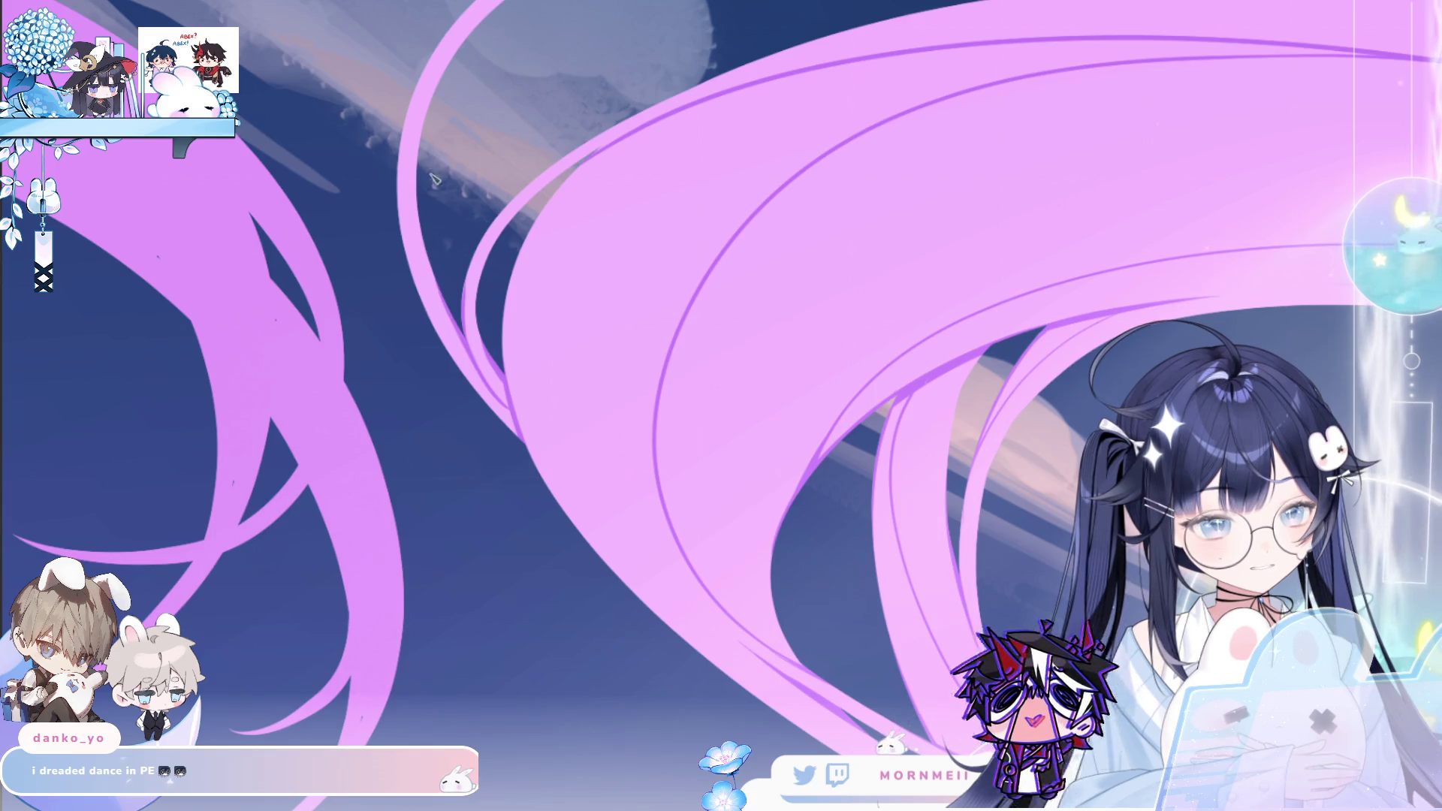
scroll(406, 353, "down", 4)
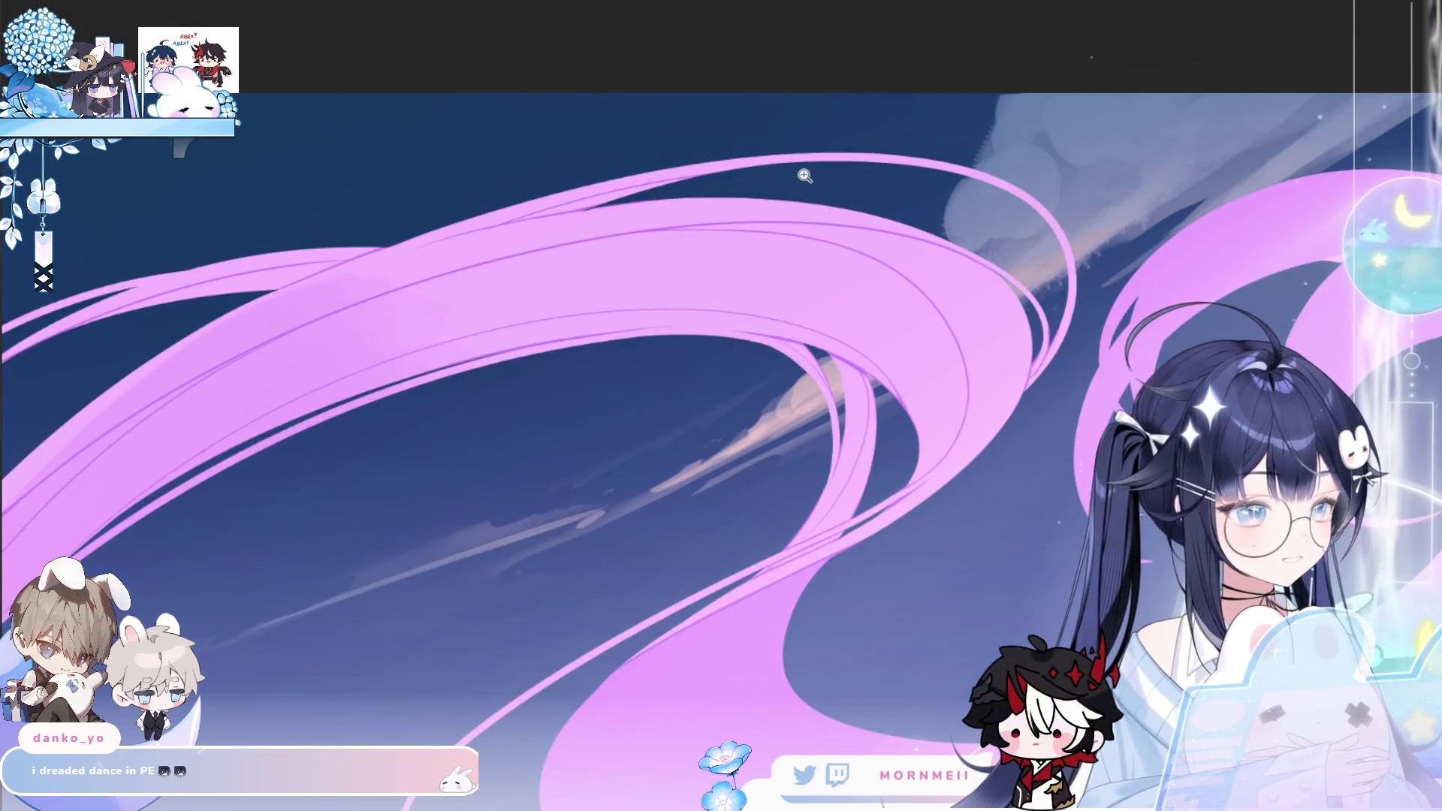
scroll(509, 230, "up", 2)
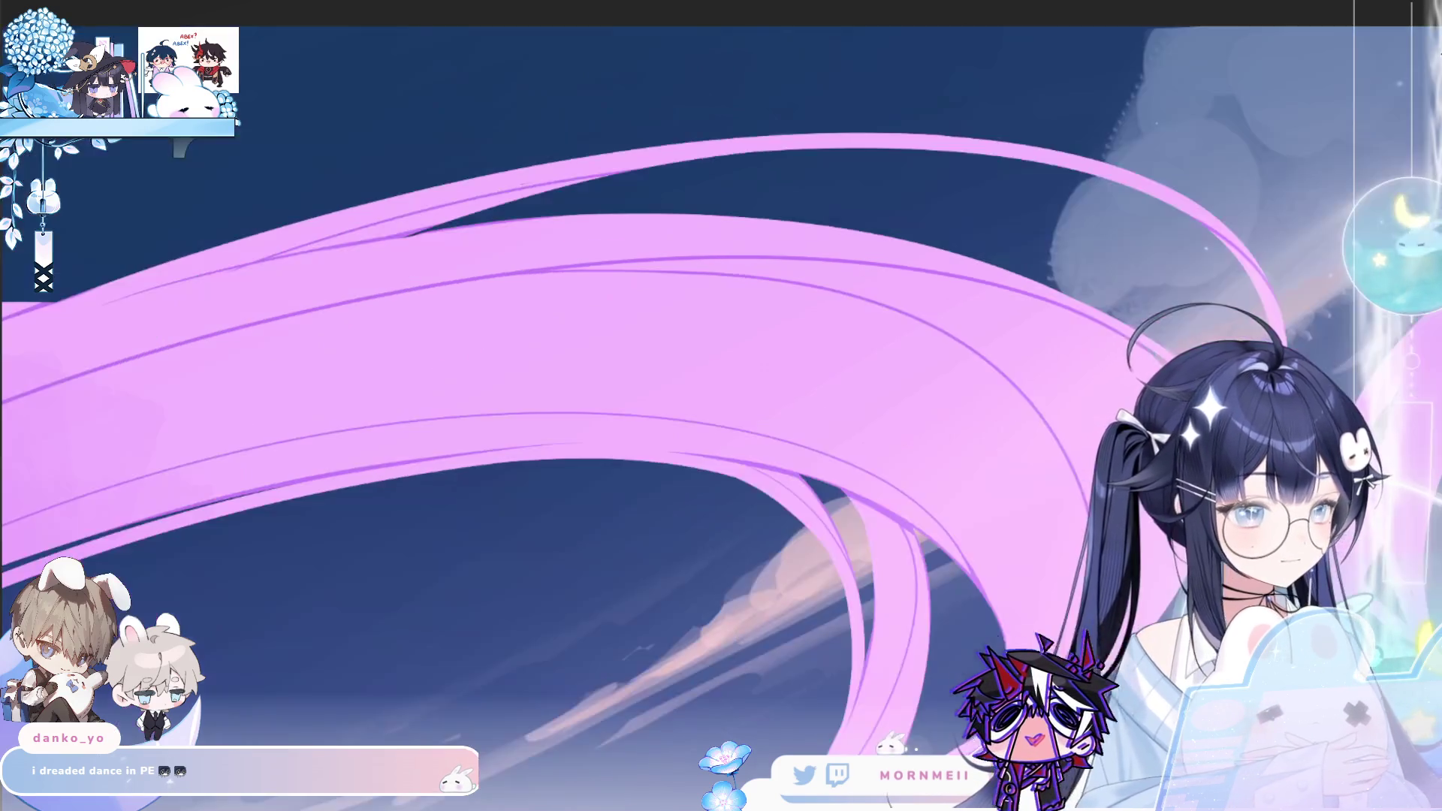
left_click(351, 327)
left_click(351, 328)
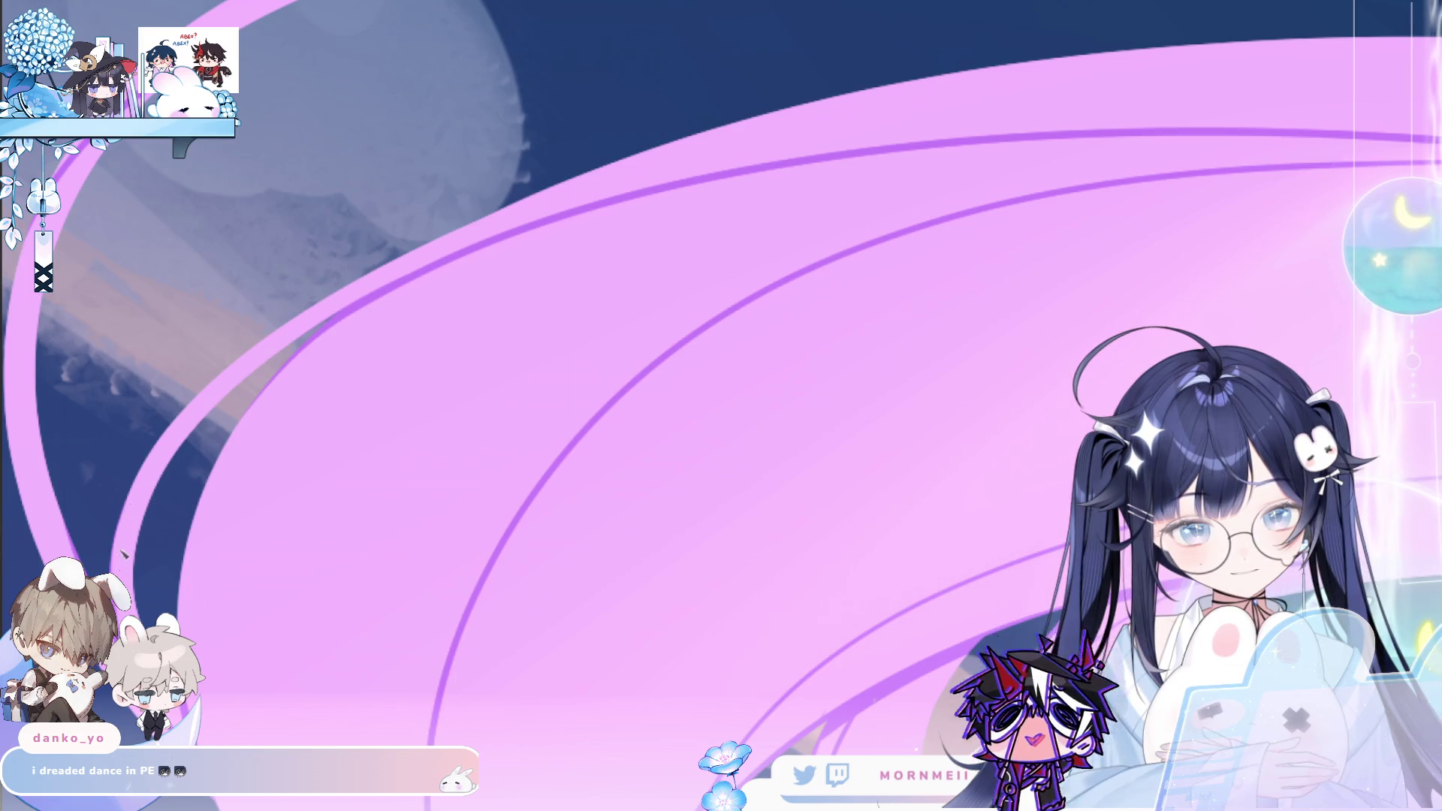
left_click(465, 347)
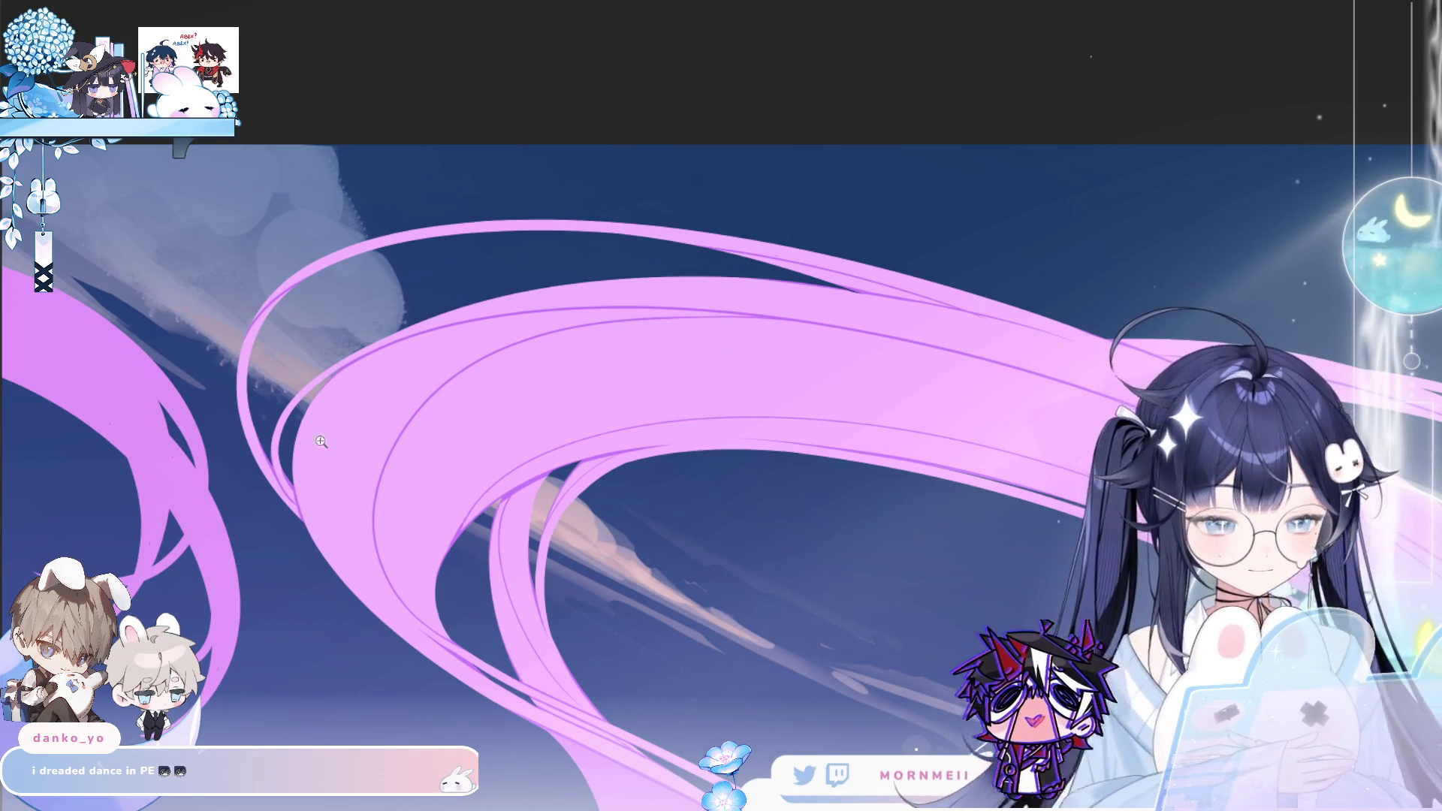
left_click(324, 526)
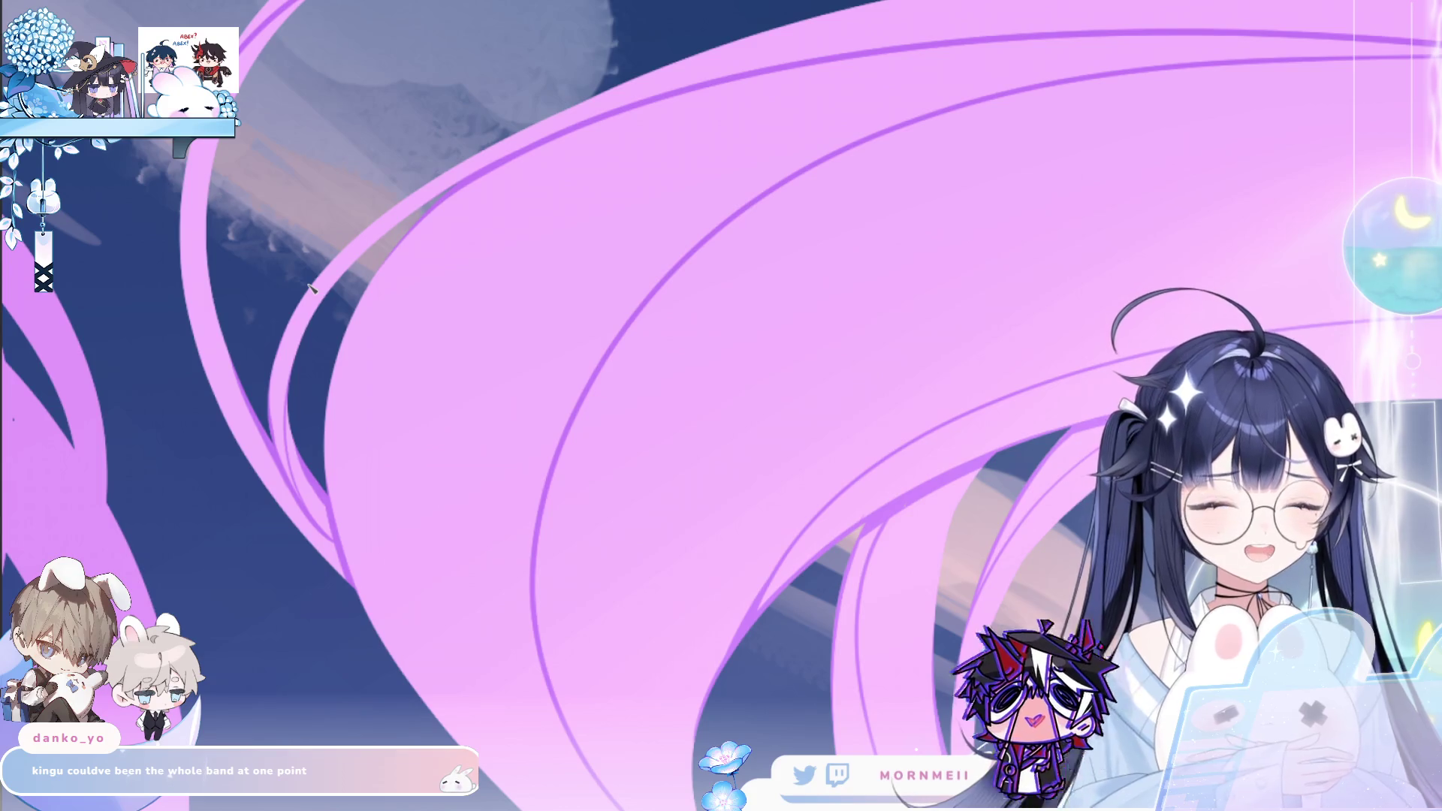
scroll(659, 570, "down", 5)
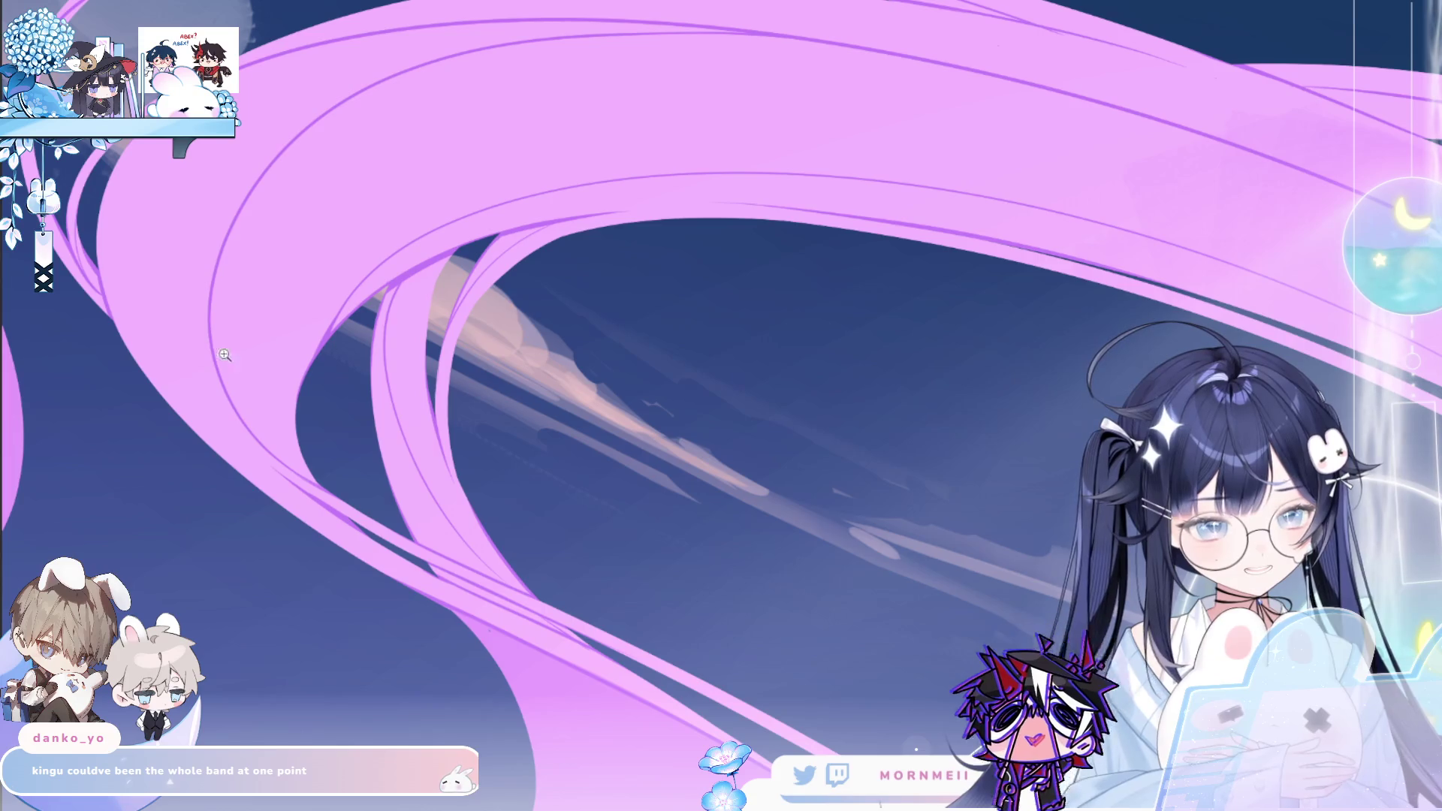
scroll(249, 377, "up", 1)
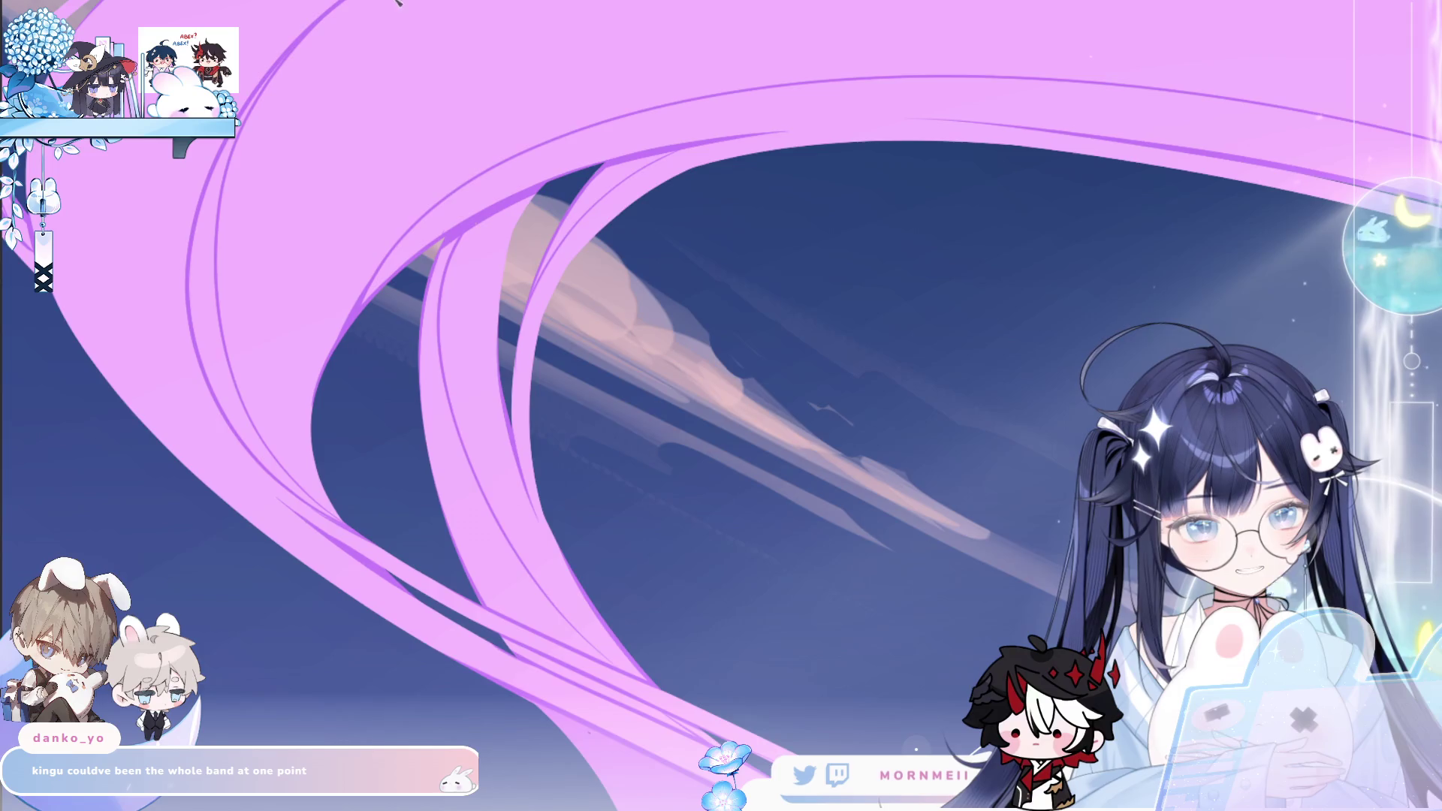
scroll(356, 443, "down", 3)
scroll(356, 443, "up", 4)
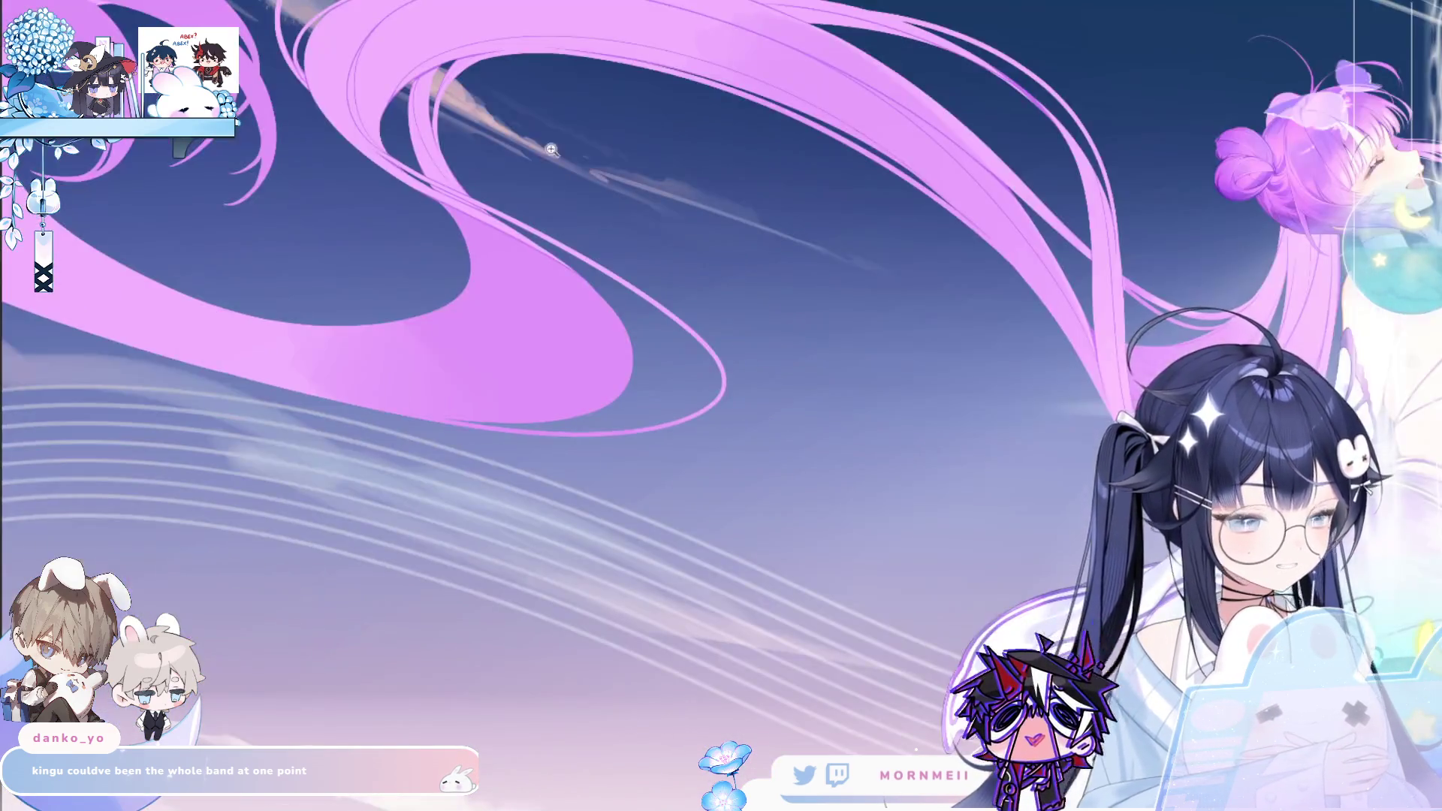
scroll(677, 321, "up", 2)
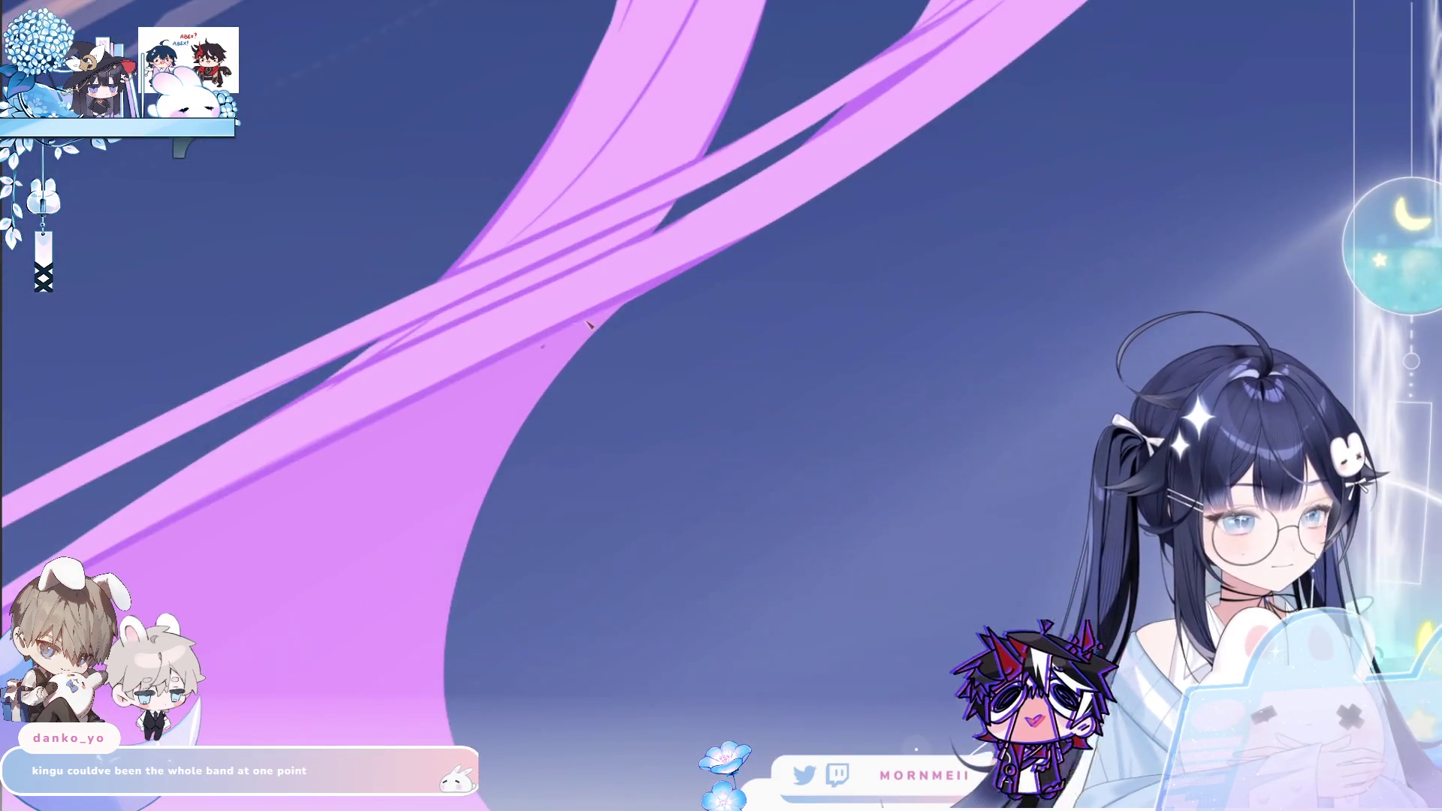
scroll(674, 285, "down", 2)
scroll(594, 353, "up", 3)
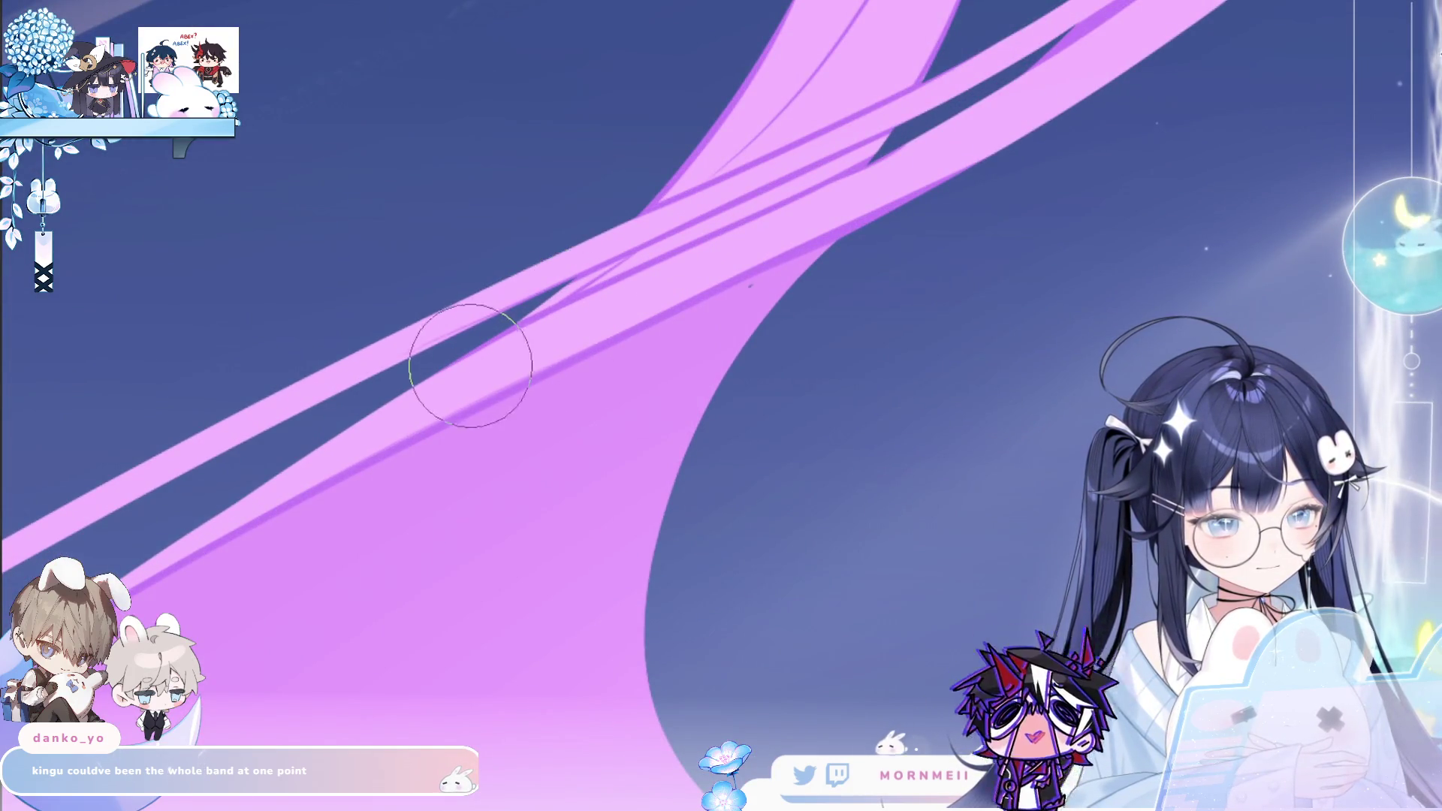
scroll(463, 333, "down", 3)
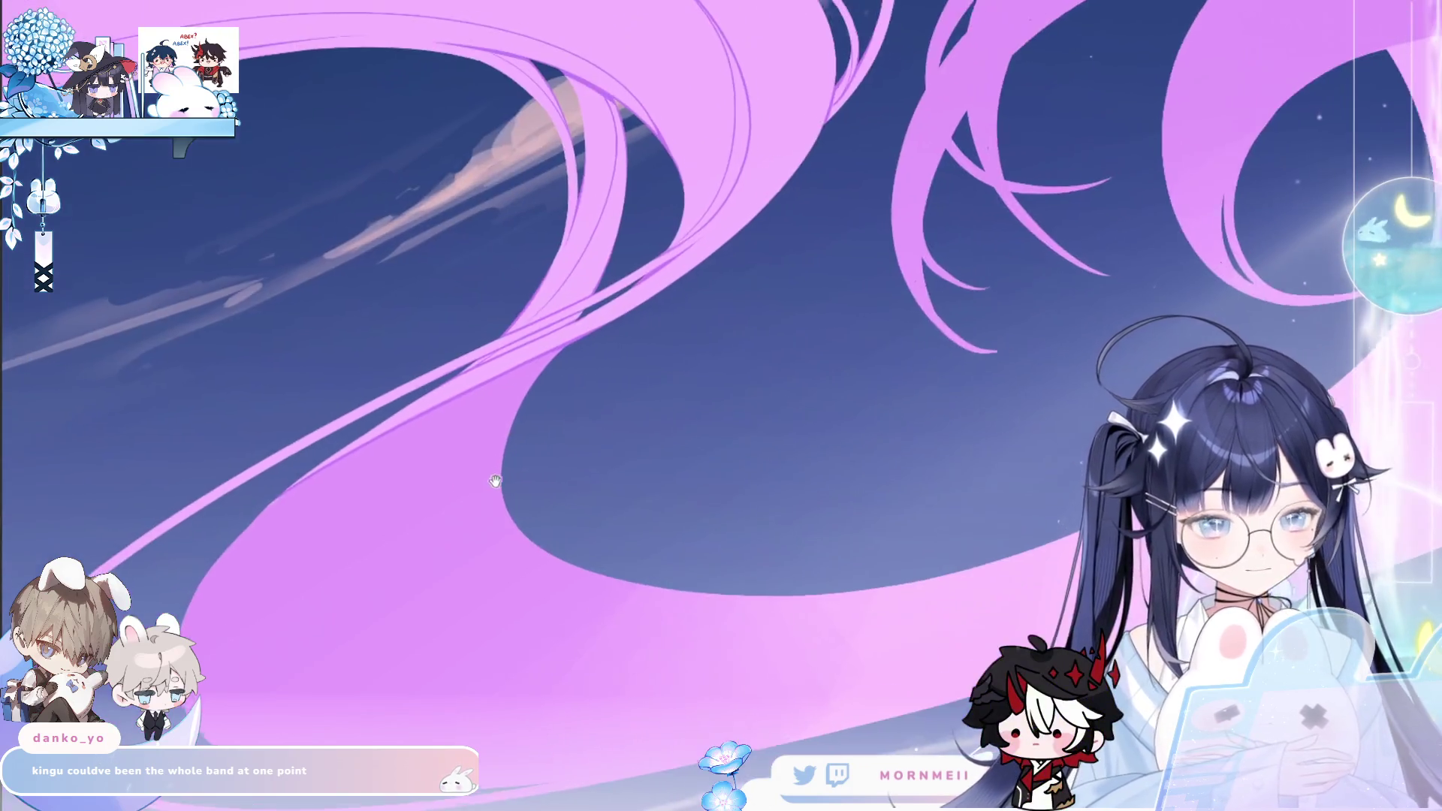